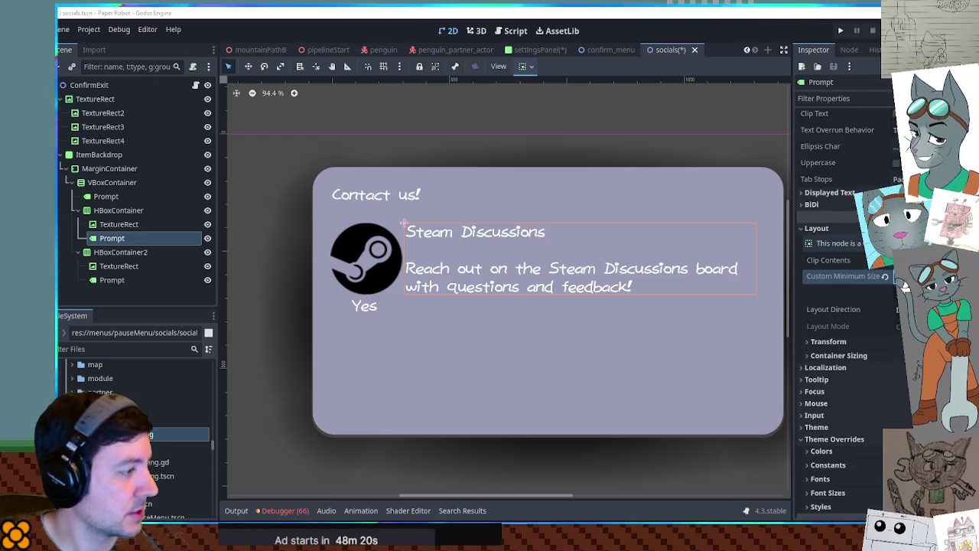
- Delete the old Yes row (HBoxContainer2) together with its children
{"action": "left_click", "coordinate": [134, 406]}
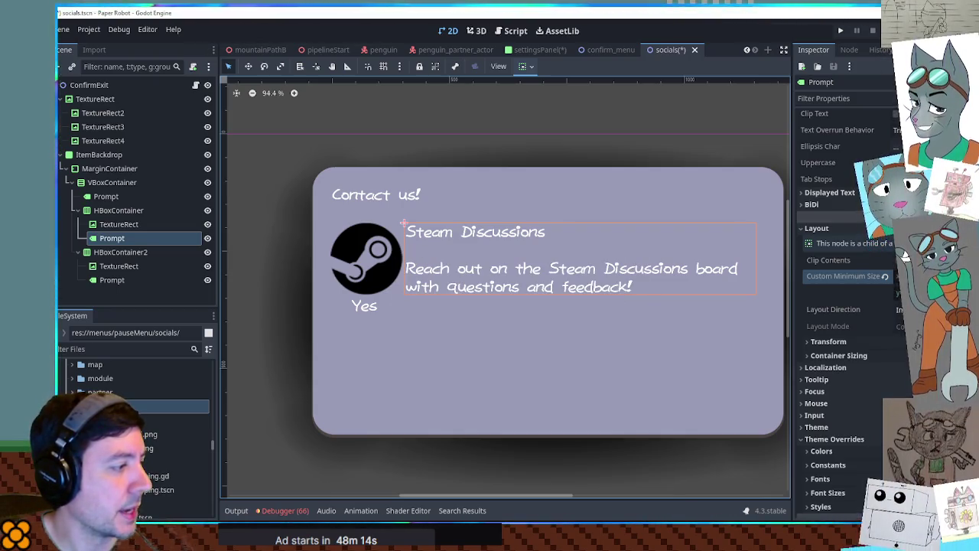
{"action": "left_click", "coordinate": [119, 265]}
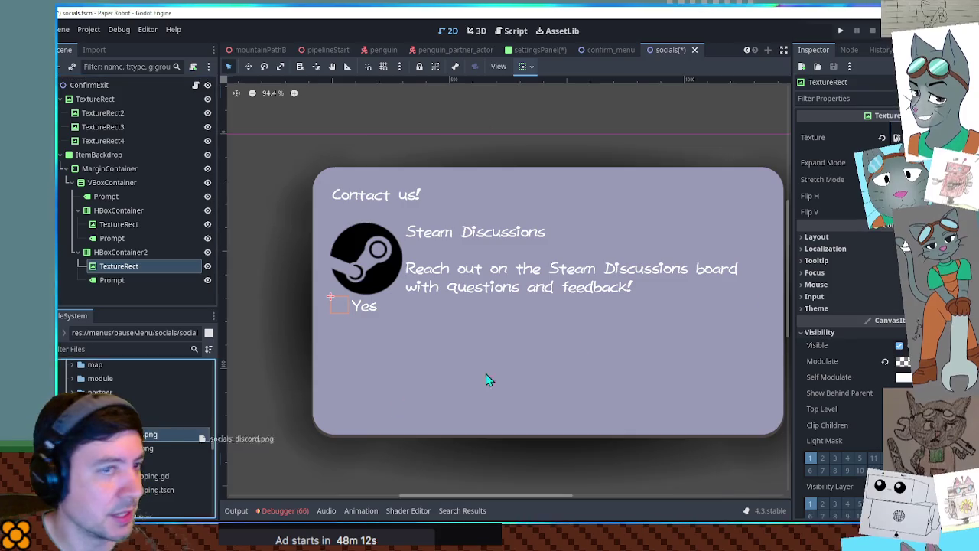
{"action": "left_click", "coordinate": [120, 251]}
{"action": "key", "text": "Delete"}
{"action": "key", "text": "Return"}
- Duplicate the Steam entry row and give the copy's icon the Discord logo with a tint
{"action": "left_click", "coordinate": [119, 210]}
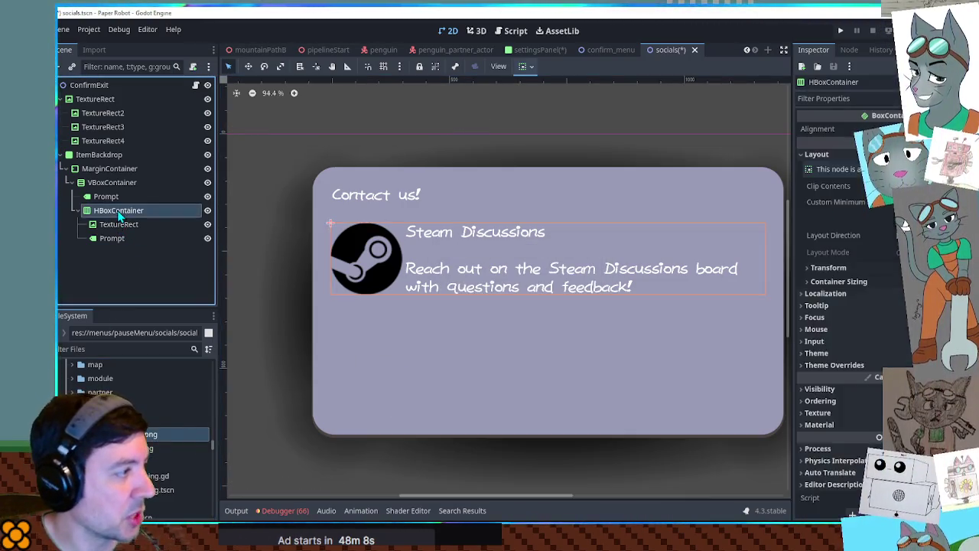
{"action": "key", "text": "ctrl+d"}
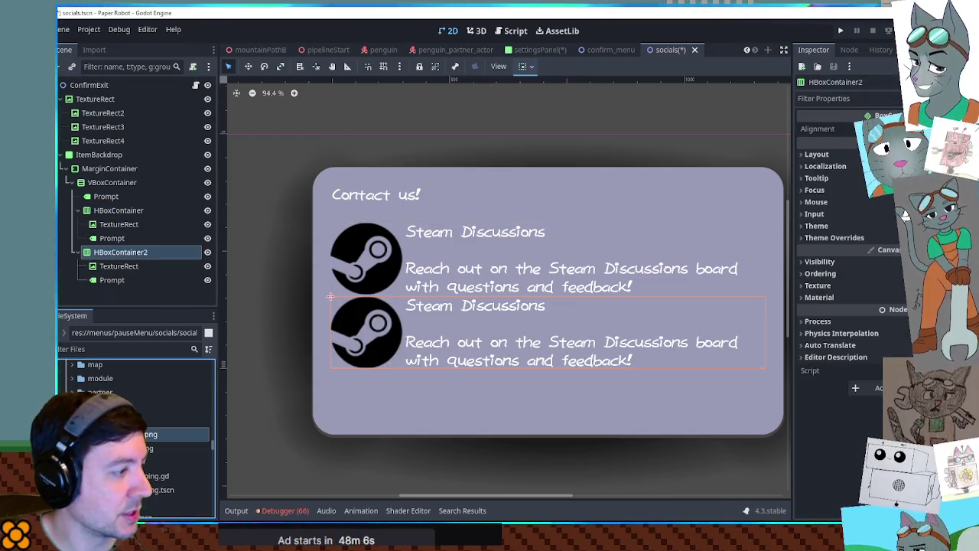
{"action": "left_click", "coordinate": [119, 265]}
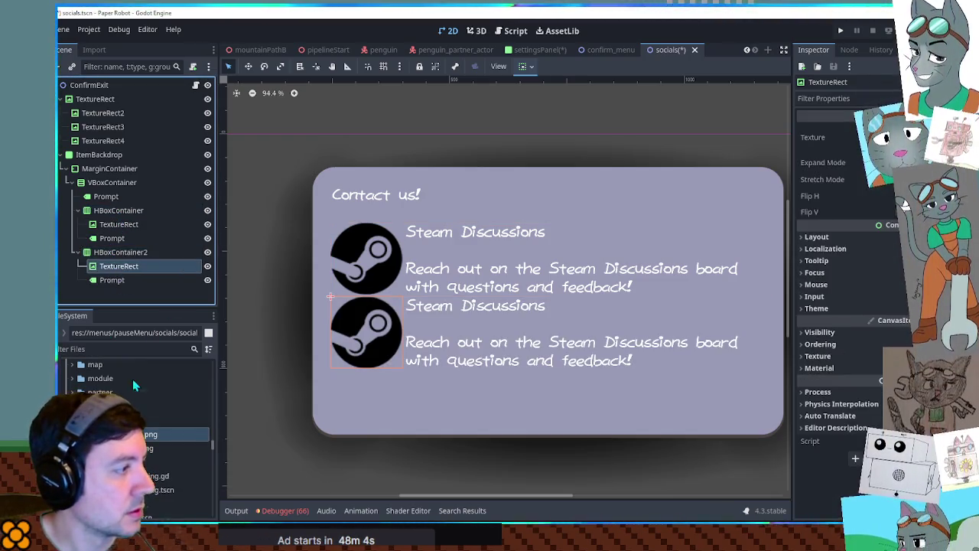
{"action": "left_click_drag", "start_coordinate": [149, 434], "coordinate": [856, 137]}
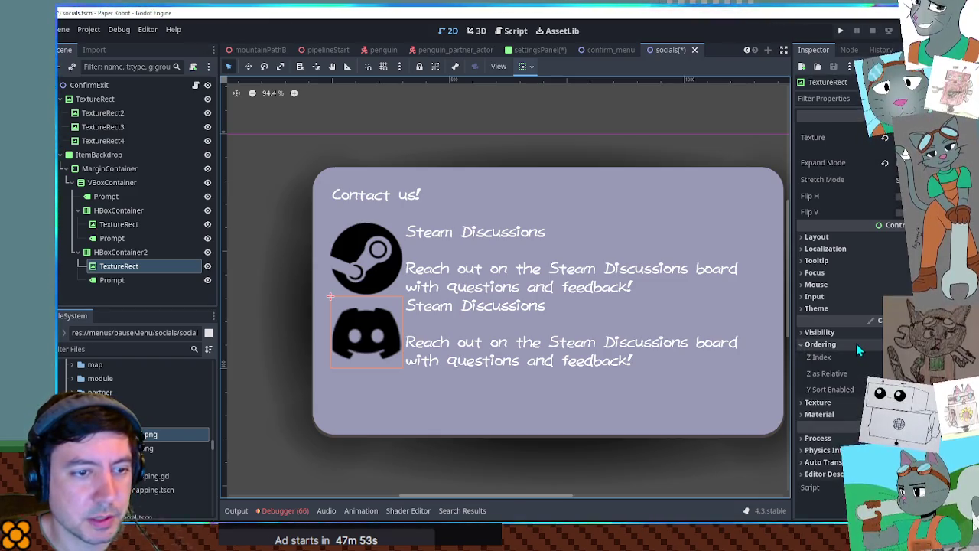
{"action": "left_click", "coordinate": [854, 334]}
{"action": "left_click", "coordinate": [887, 360]}
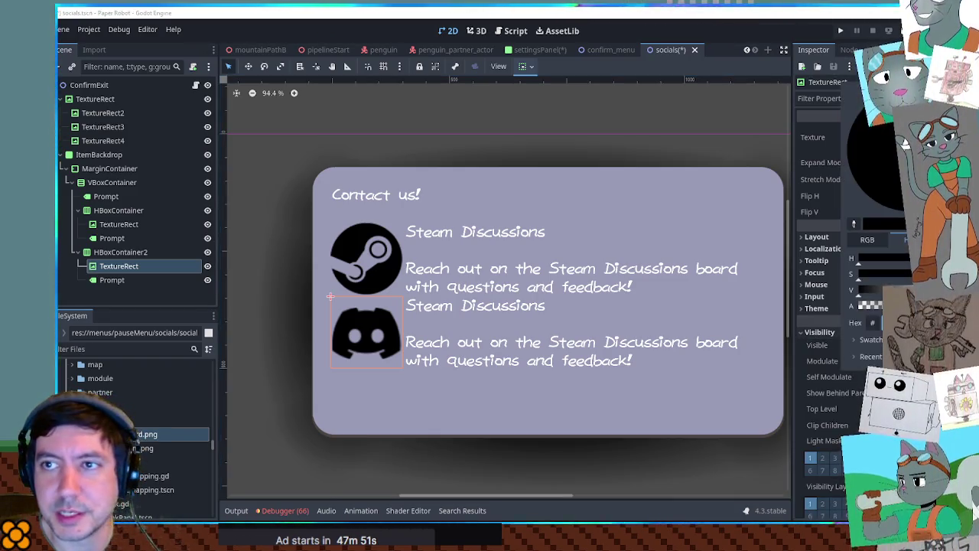
{"action": "key", "text": "Escape"}
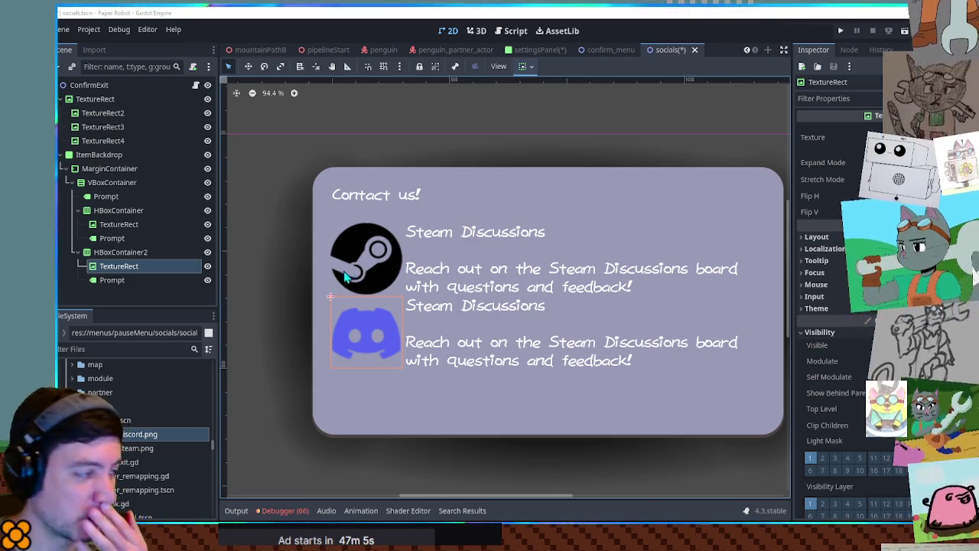
- Fold the Steam and Discord rows, then paste a new TextureRect into VBoxContainer
{"action": "left_click", "coordinate": [77, 210]}
{"action": "left_click", "coordinate": [77, 224]}
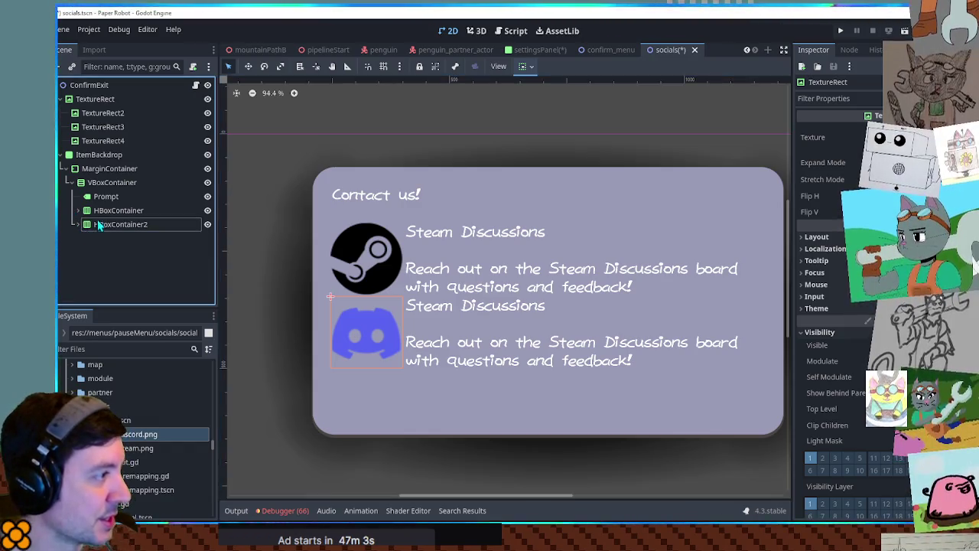
{"action": "left_click", "coordinate": [98, 184]}
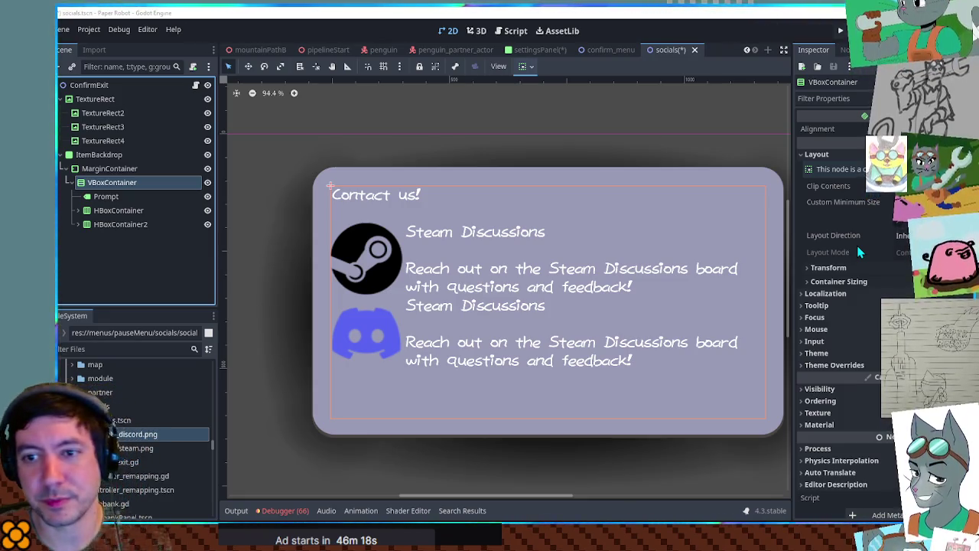
{"action": "key", "text": "ctrl+v"}
- Move the new TextureRect between the rows and give it a faded white divider image
{"action": "mouse_move", "coordinate": [115, 238]}
{"action": "left_mouse_down"}
{"action": "mouse_move", "coordinate": [127, 240]}
{"action": "mouse_move", "coordinate": [127, 218]}
{"action": "left_mouse_up"}
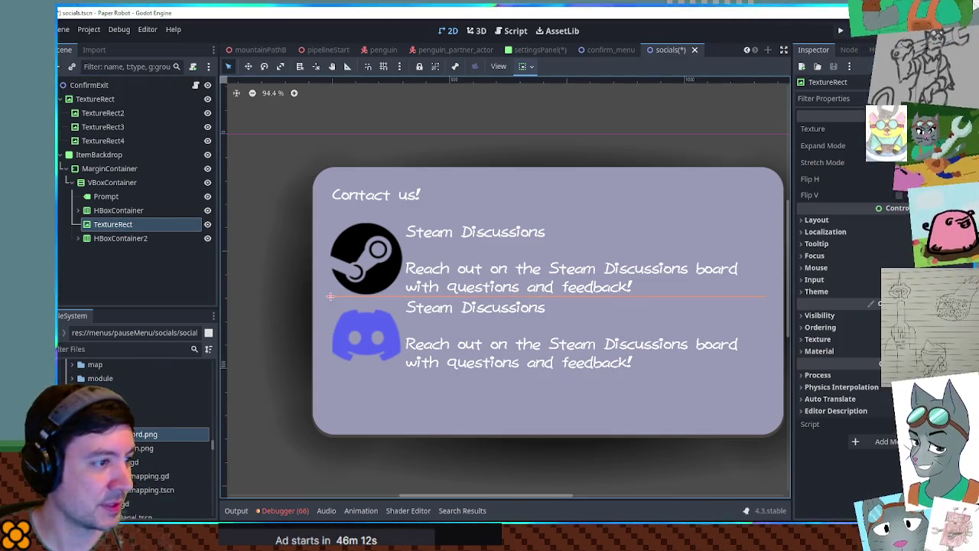
{"action": "left_click_drag", "start_coordinate": [153, 420], "coordinate": [880, 130]}
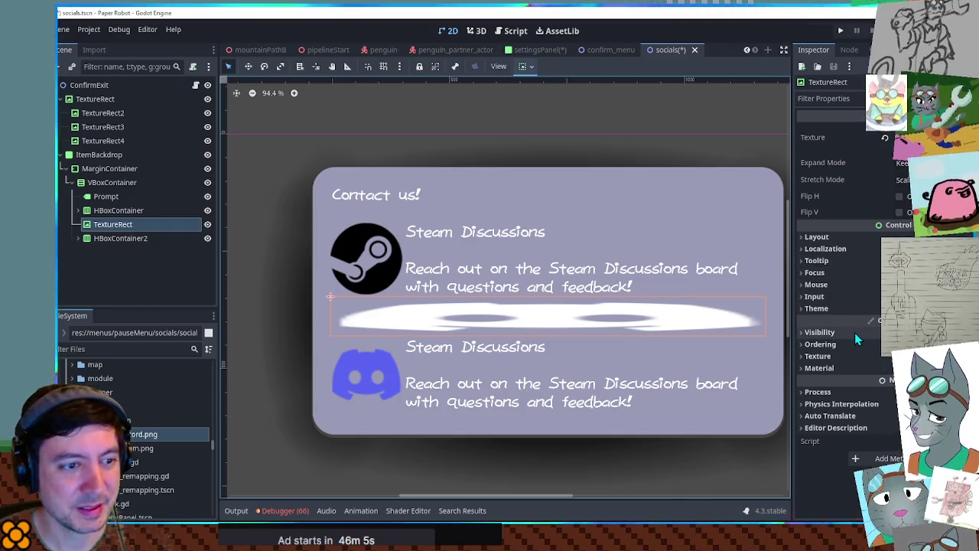
{"action": "left_click", "coordinate": [819, 331]}
{"action": "left_click", "coordinate": [887, 361]}
{"action": "left_click_drag", "start_coordinate": [880, 305], "coordinate": [856, 305]}
{"action": "left_click", "coordinate": [677, 448]}
{"action": "left_click", "coordinate": [903, 162]}
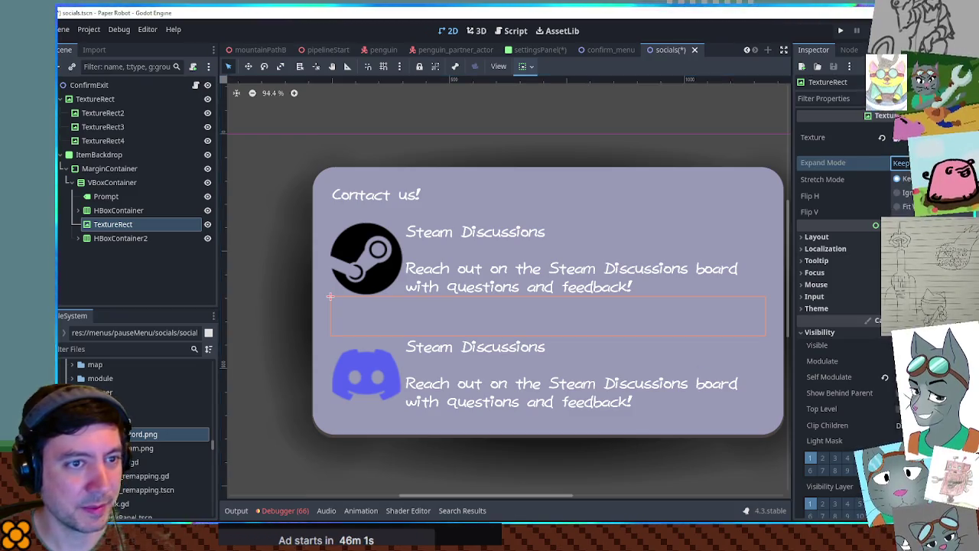
{"action": "left_click", "coordinate": [910, 191]}
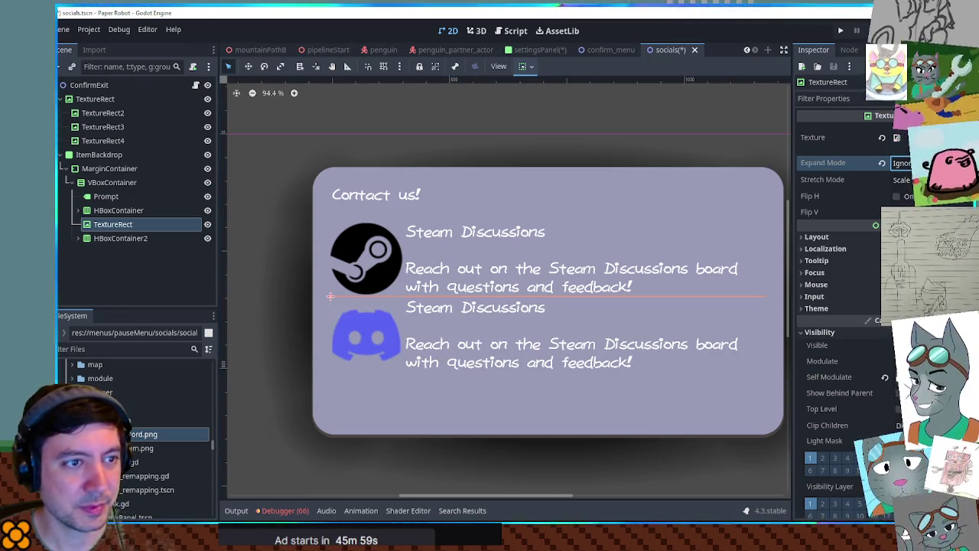
{"action": "left_click", "coordinate": [902, 162]}
{"action": "left_click", "coordinate": [906, 178]}
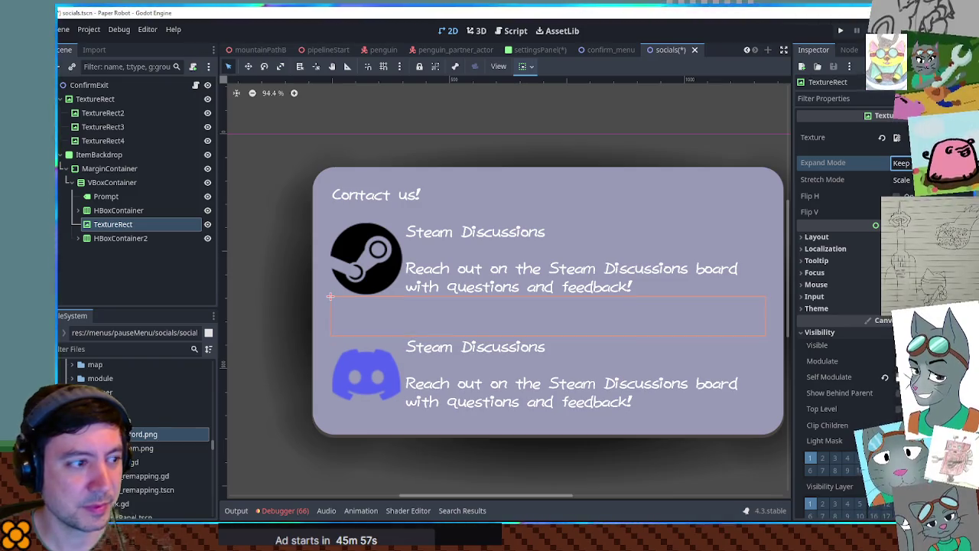
- Make the divider a plain colour rectangle with a minimum height of about 30 px
{"action": "left_click", "coordinate": [130, 227]}
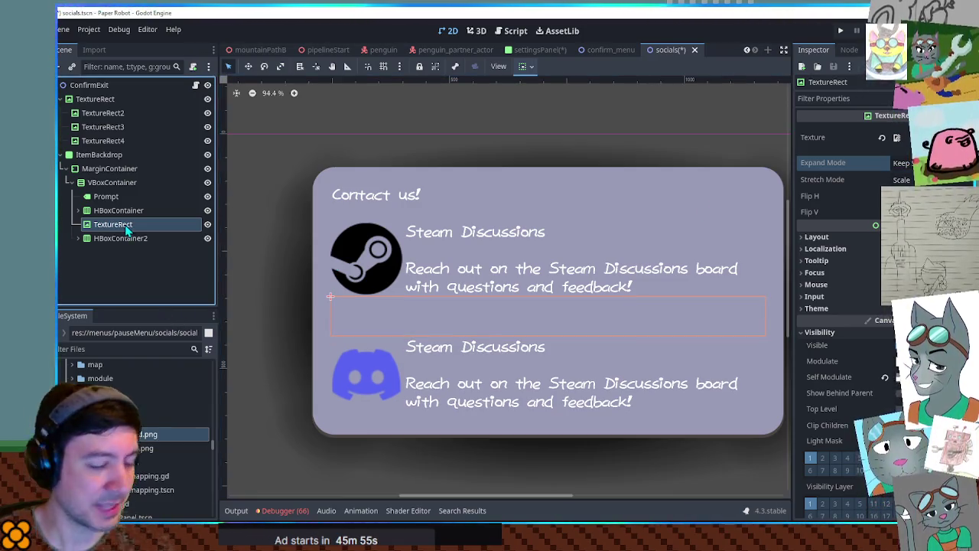
{"action": "right_click", "coordinate": [130, 226]}
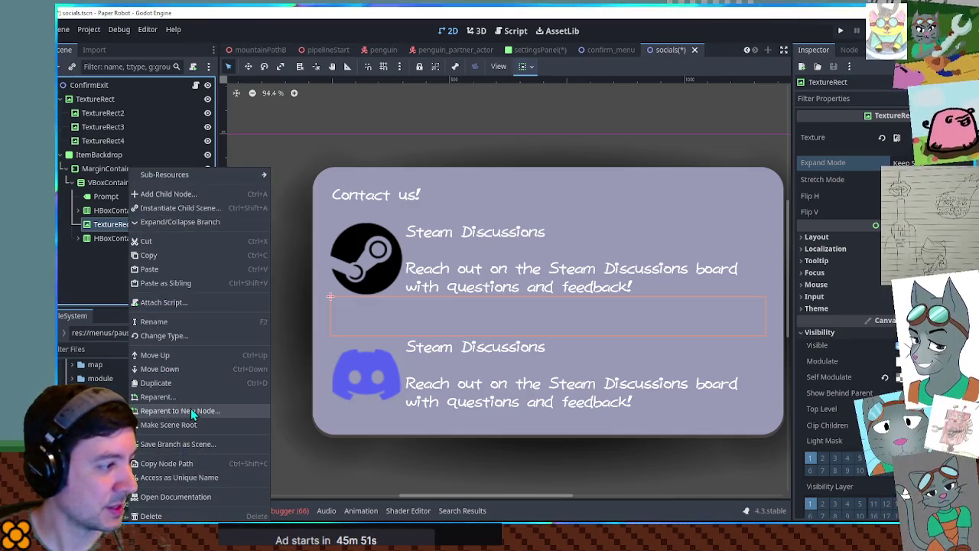
{"action": "key", "text": "Escape"}
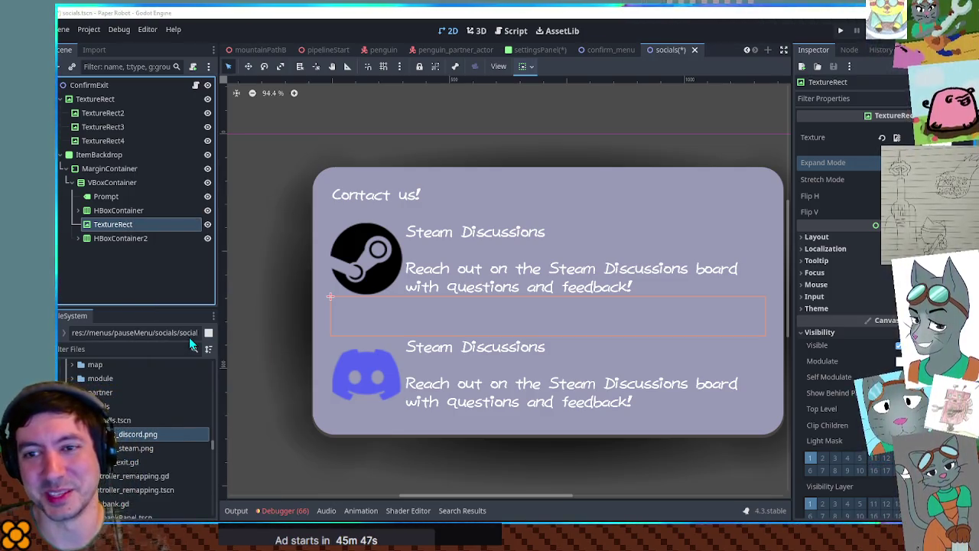
{"action": "key", "text": "ctrl+z"}
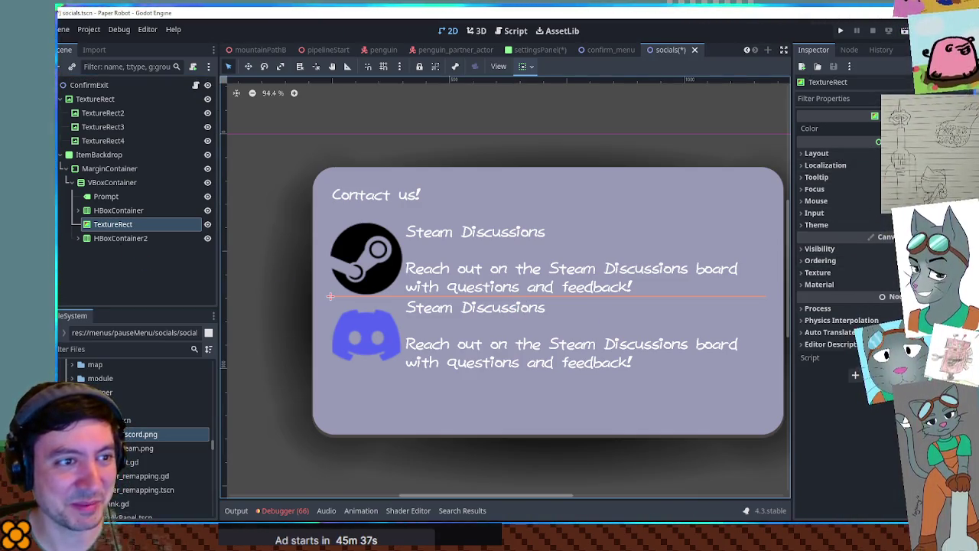
{"action": "left_click", "coordinate": [816, 152]}
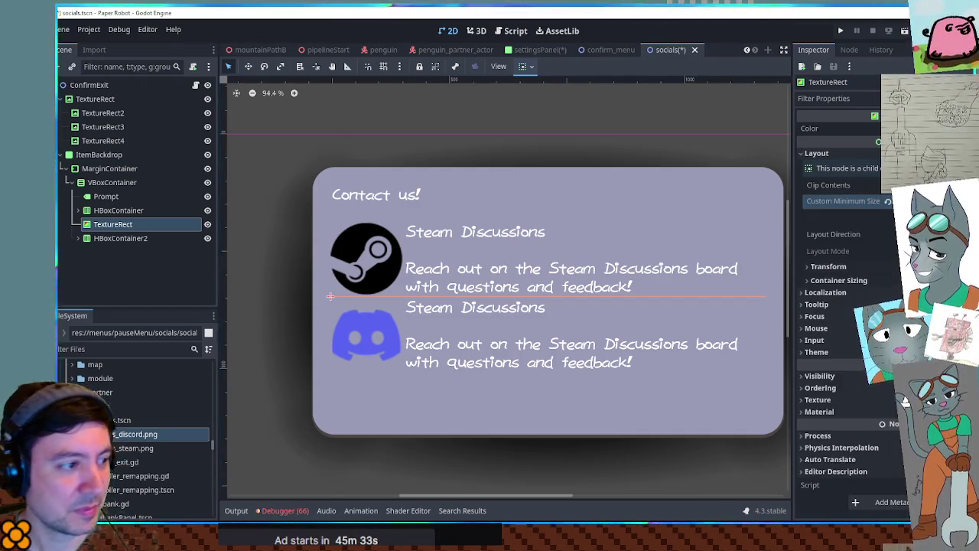
{"action": "key", "text": "Return"}
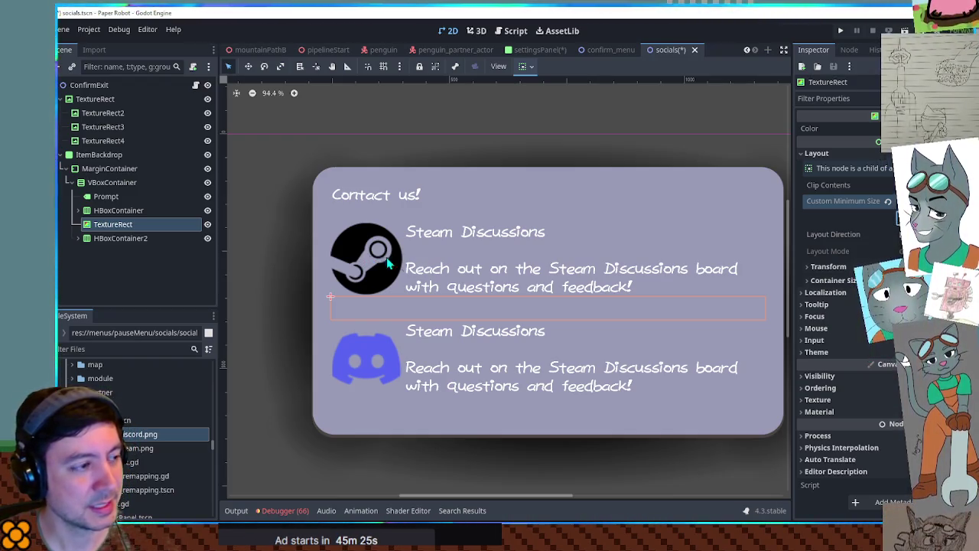
{"action": "left_click", "coordinate": [111, 211]}
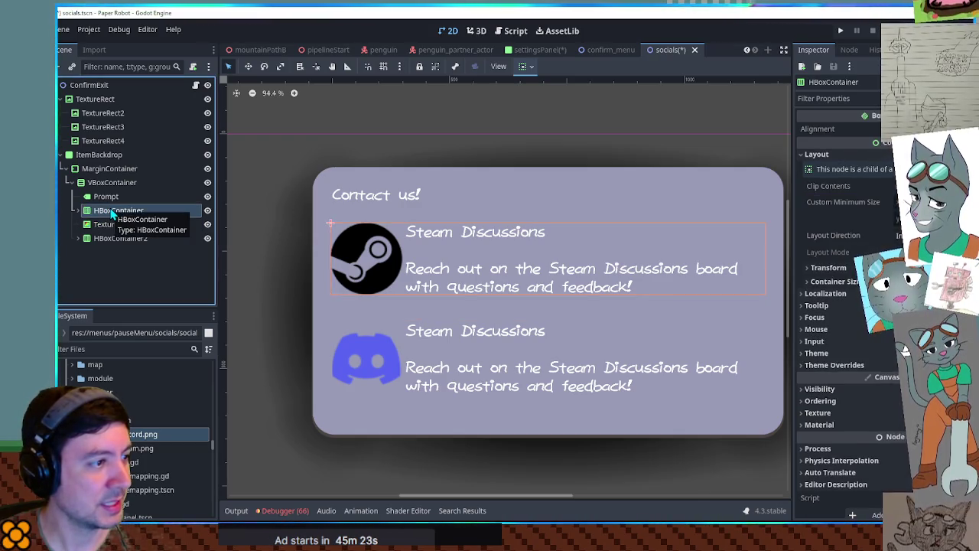
- Set the Steam icon to keep its aspect ratio and fit its row proportionally
{"action": "left_click", "coordinate": [76, 211]}
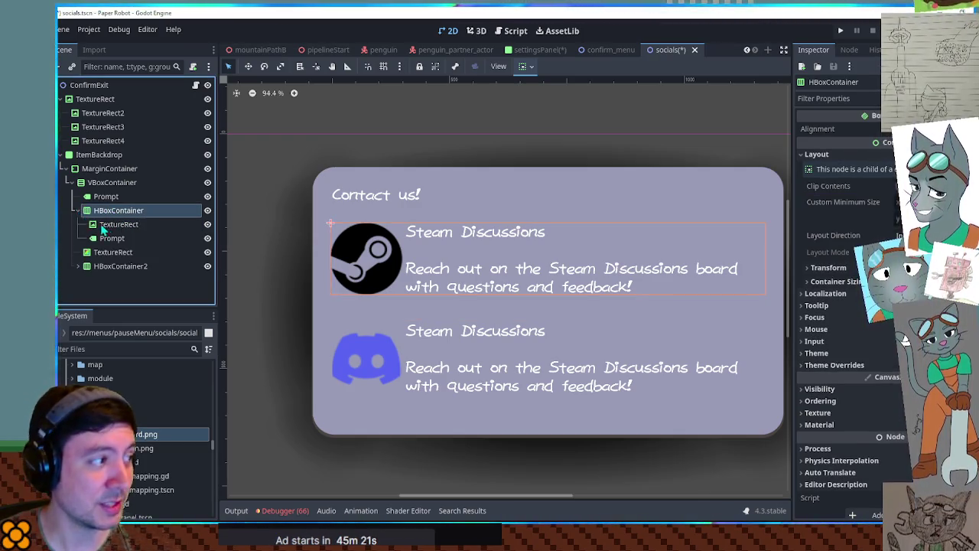
{"action": "left_click", "coordinate": [102, 227]}
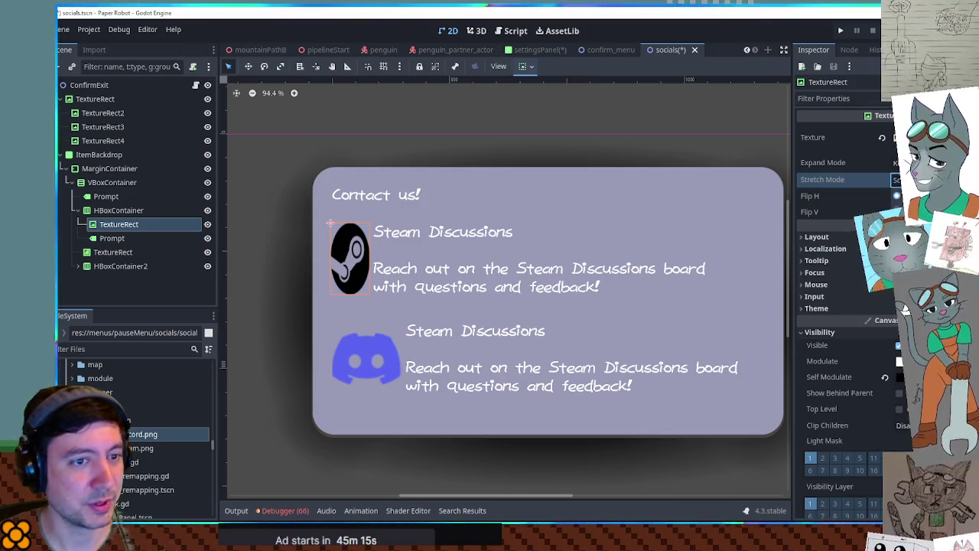
{"action": "left_click", "coordinate": [917, 268]}
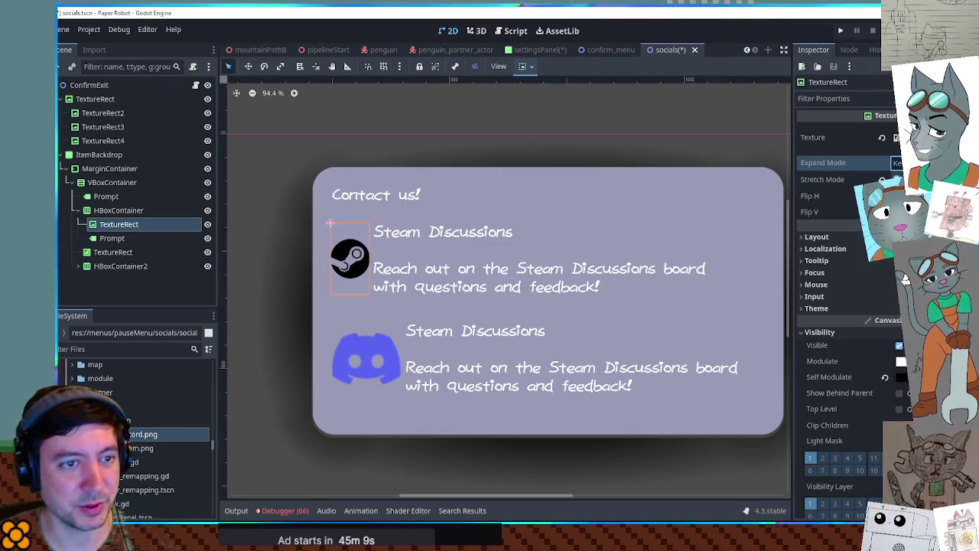
{"action": "left_click", "coordinate": [899, 162]}
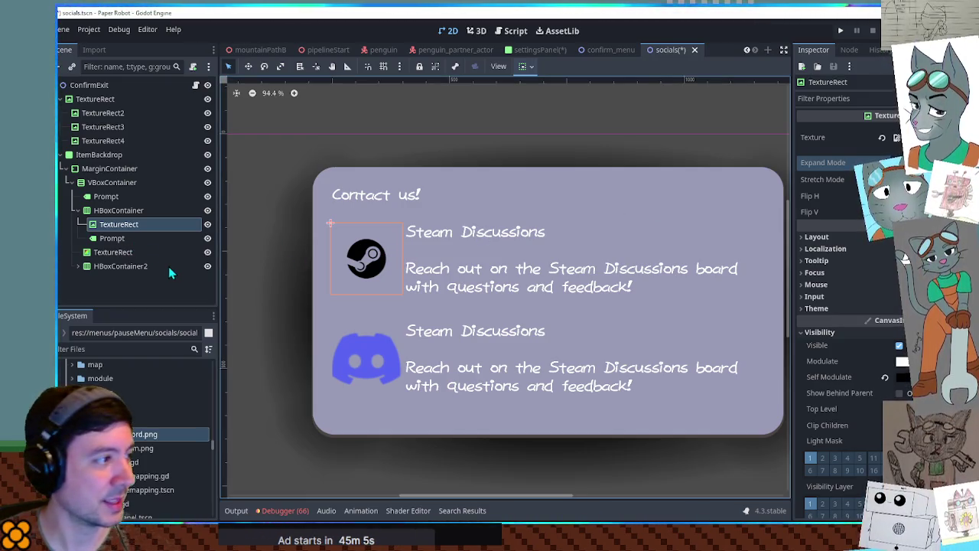
- Shrink the Discord icon to a smaller centred size matching the Steam icon
{"action": "left_click", "coordinate": [115, 266]}
{"action": "left_click", "coordinate": [112, 282]}
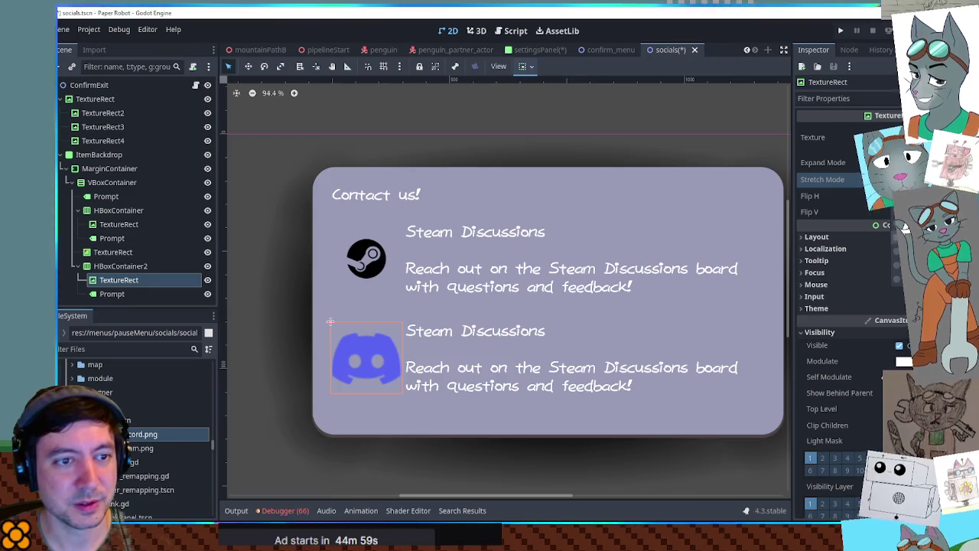
{"action": "left_click", "coordinate": [904, 225]}
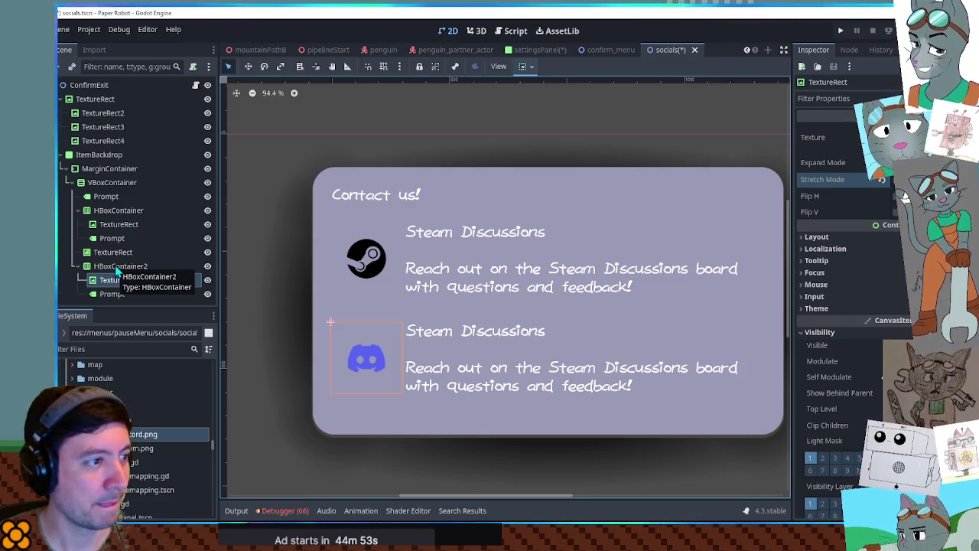
{"action": "left_click", "coordinate": [119, 226]}
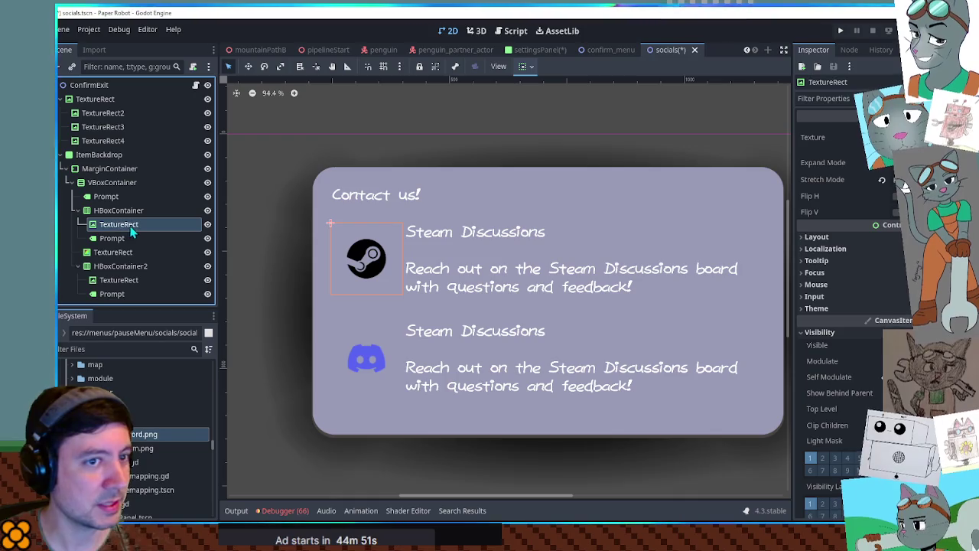
{"action": "left_click", "coordinate": [115, 238]}
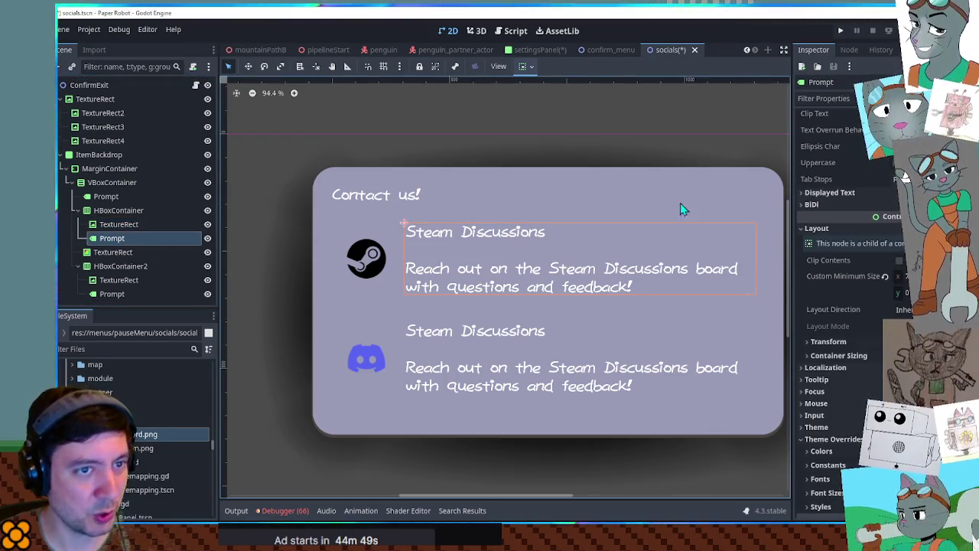
{"action": "scroll", "coordinate": [872, 221], "scroll_direction": "up", "scroll_amount": 5}
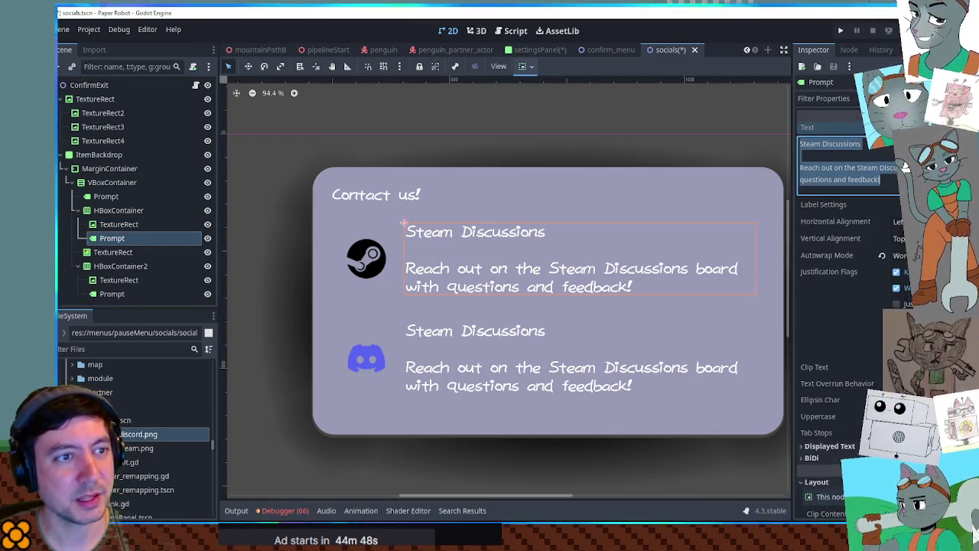
- Change the Steam entry's Prompt node type to RichTextLabel
{"action": "right_click", "coordinate": [148, 247]}
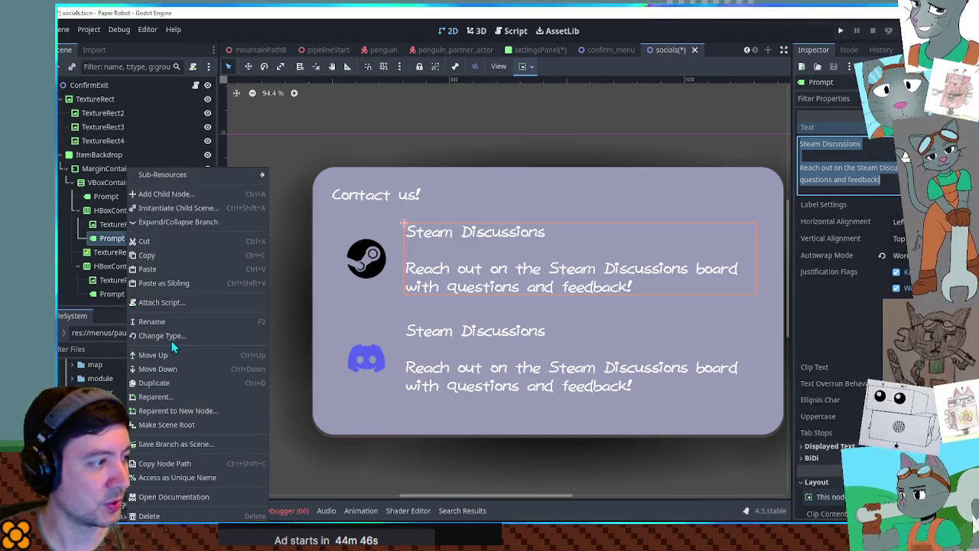
{"action": "left_click", "coordinate": [172, 336]}
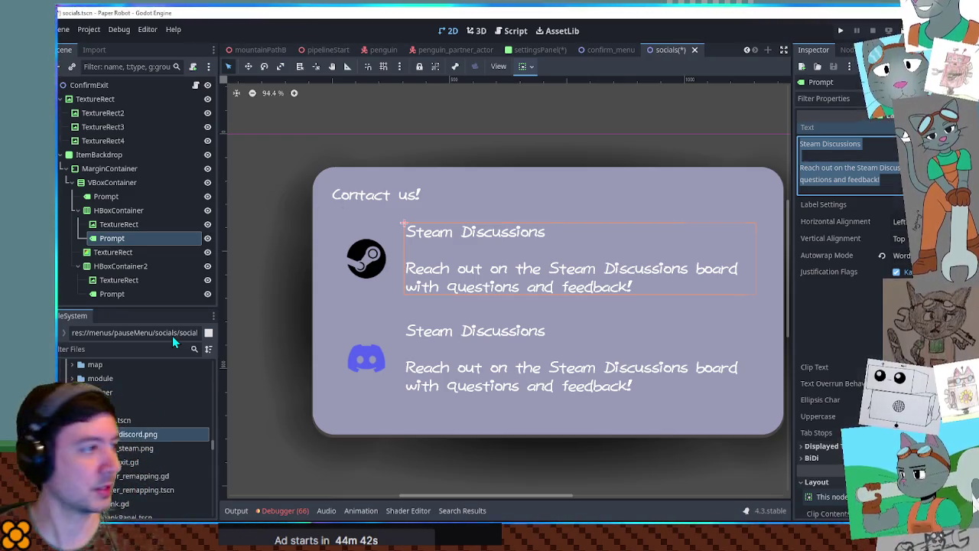
{"action": "key", "text": "Return"}
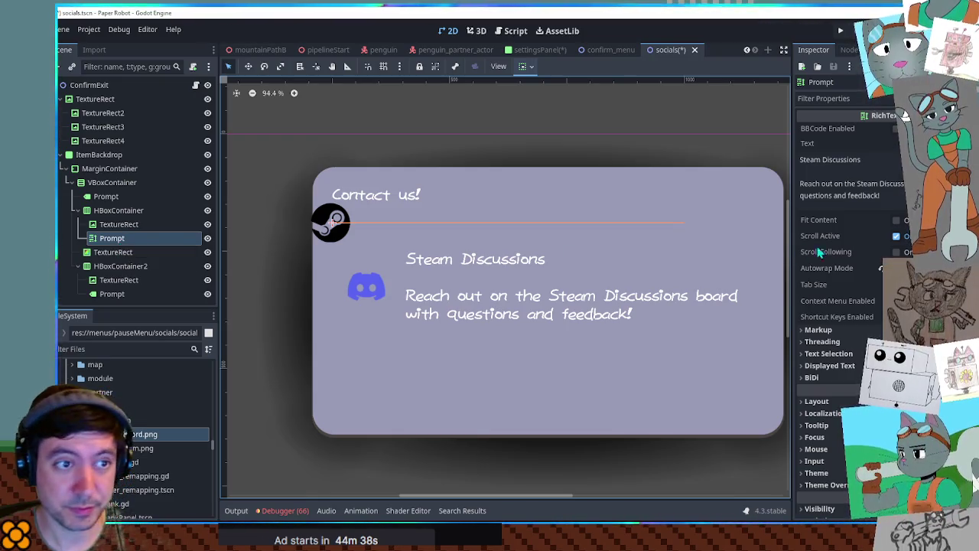
- Increase the Steam text's Custom Minimum Size height in the Layout settings
{"action": "scroll", "coordinate": [861, 244], "scroll_direction": "down", "scroll_amount": 3}
{"action": "scroll", "coordinate": [861, 244], "scroll_direction": "up", "scroll_amount": 3}
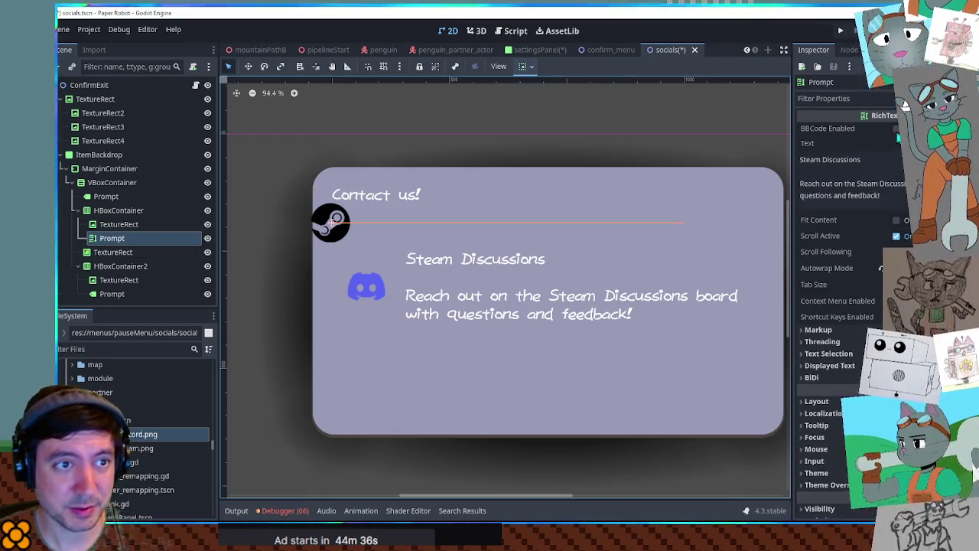
{"action": "scroll", "coordinate": [826, 289], "scroll_direction": "down", "scroll_amount": 3}
{"action": "left_click", "coordinate": [843, 275]}
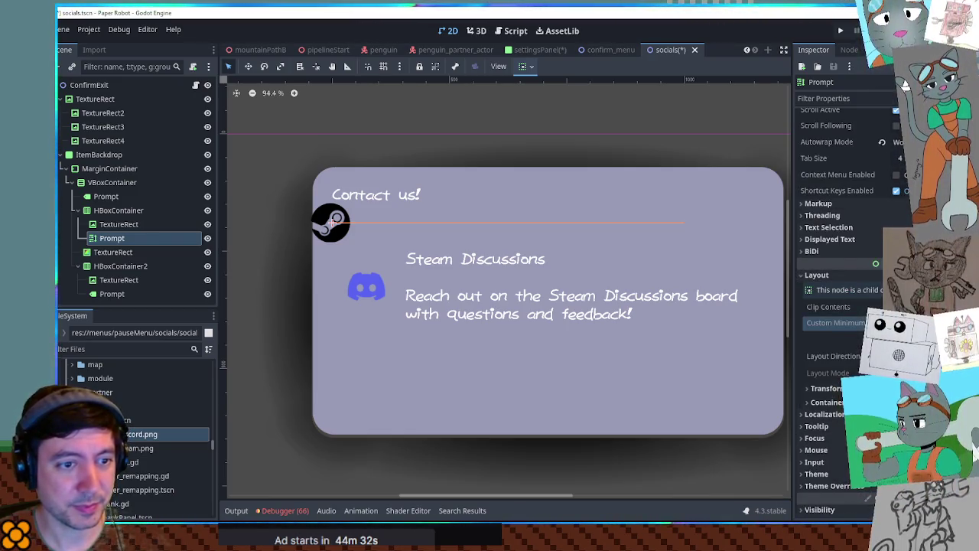
{"action": "left_click_drag", "start_coordinate": [685, 223], "coordinate": [706, 242]}
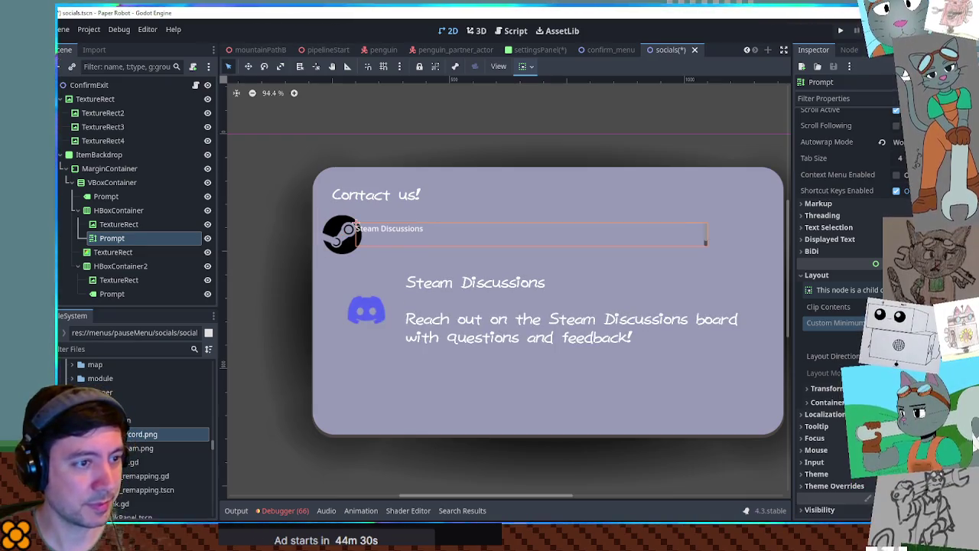
{"action": "scroll", "coordinate": [849, 290], "scroll_direction": "up", "scroll_amount": 3}
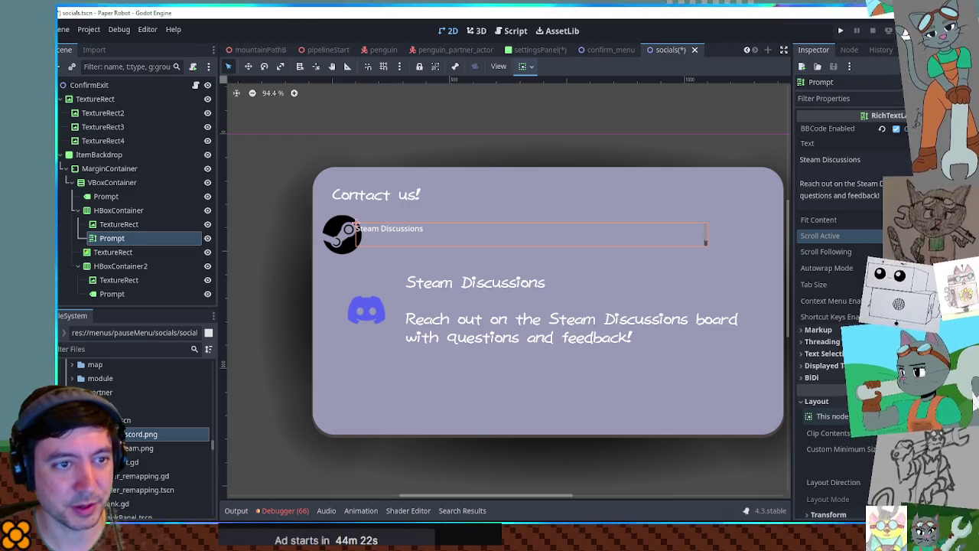
- Enable Fit Content on the Steam RichTextLabel and expand its Theme section
{"action": "left_click", "coordinate": [896, 220]}
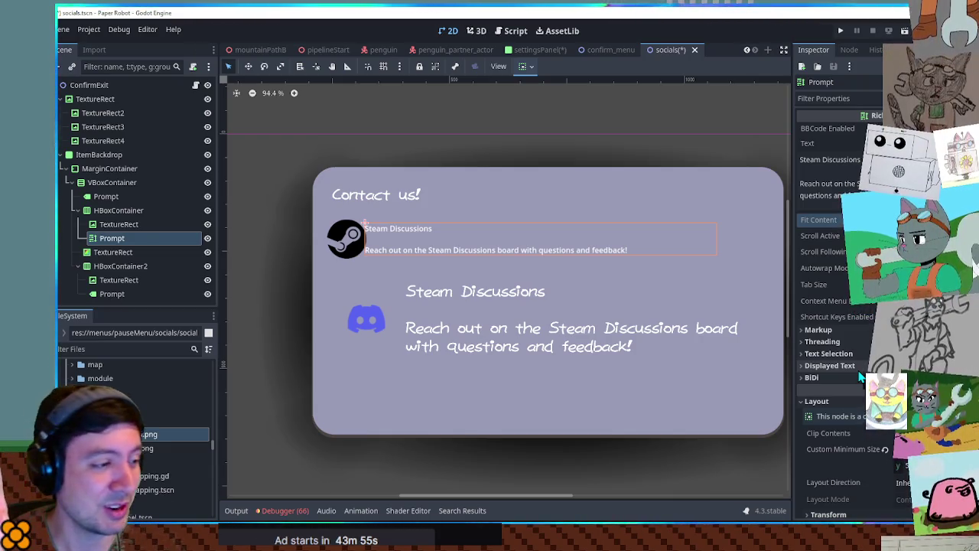
{"action": "scroll", "coordinate": [852, 367], "scroll_direction": "down", "scroll_amount": 5}
{"action": "scroll", "coordinate": [850, 397], "scroll_direction": "down", "scroll_amount": 3}
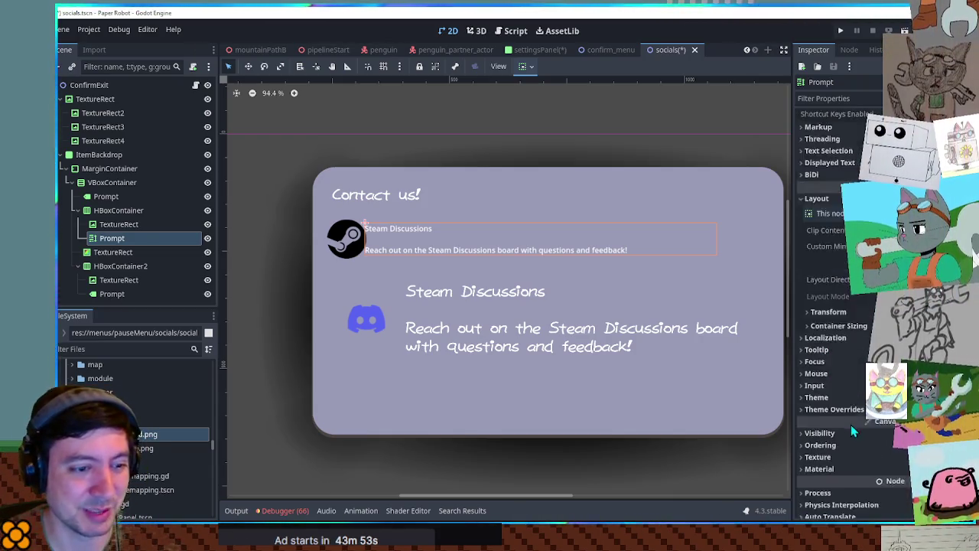
{"action": "left_click", "coordinate": [852, 348]}
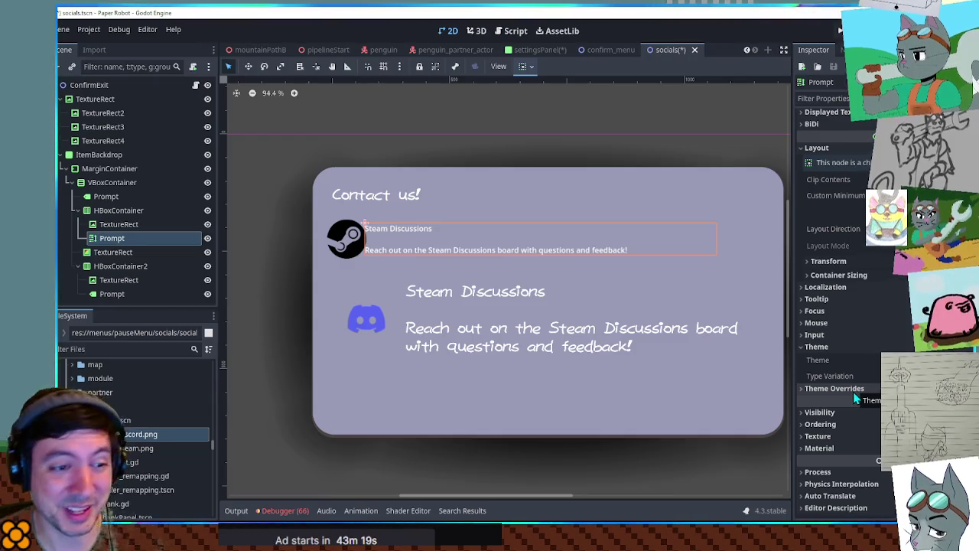
- Override the Steam rich text's Normal Font with the panel's handwritten font
{"action": "left_click", "coordinate": [845, 389]}
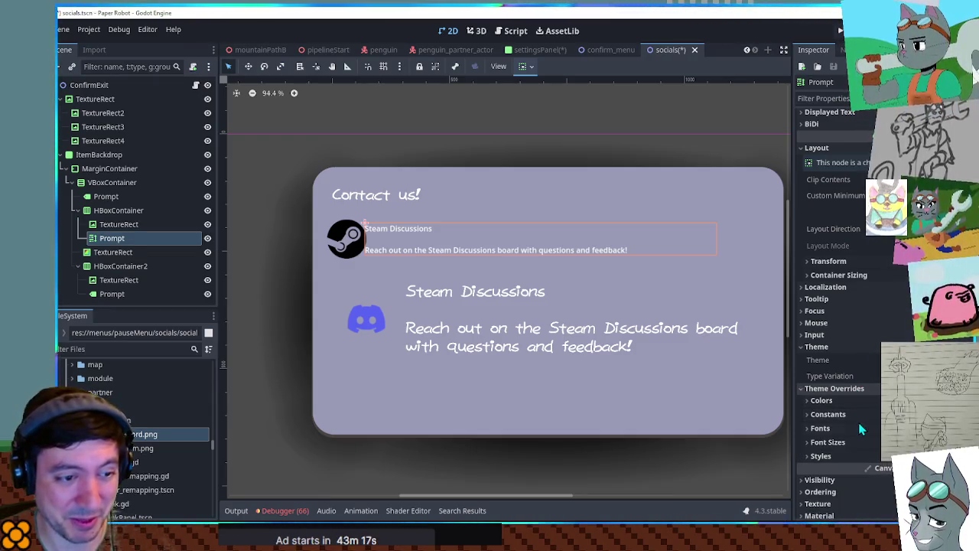
{"action": "left_click", "coordinate": [858, 427]}
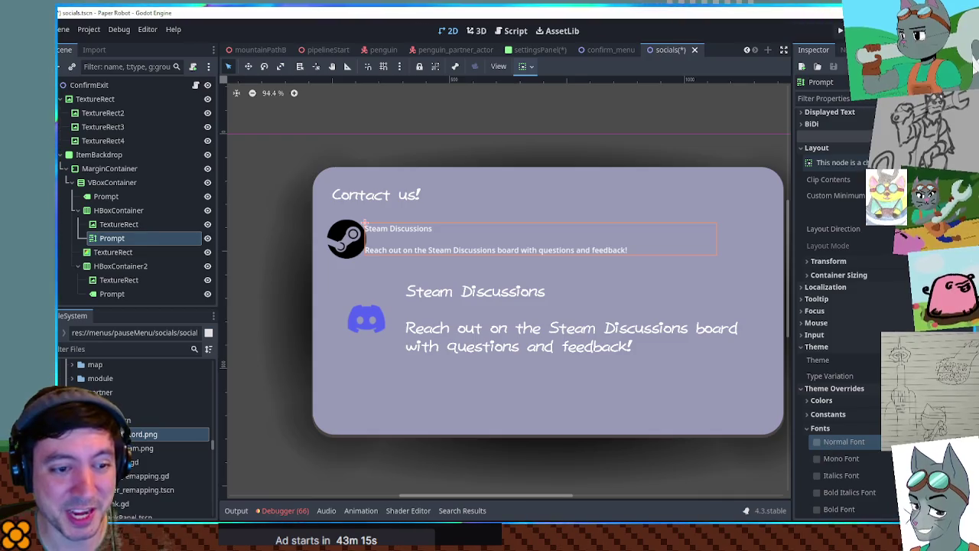
{"action": "left_click", "coordinate": [816, 442]}
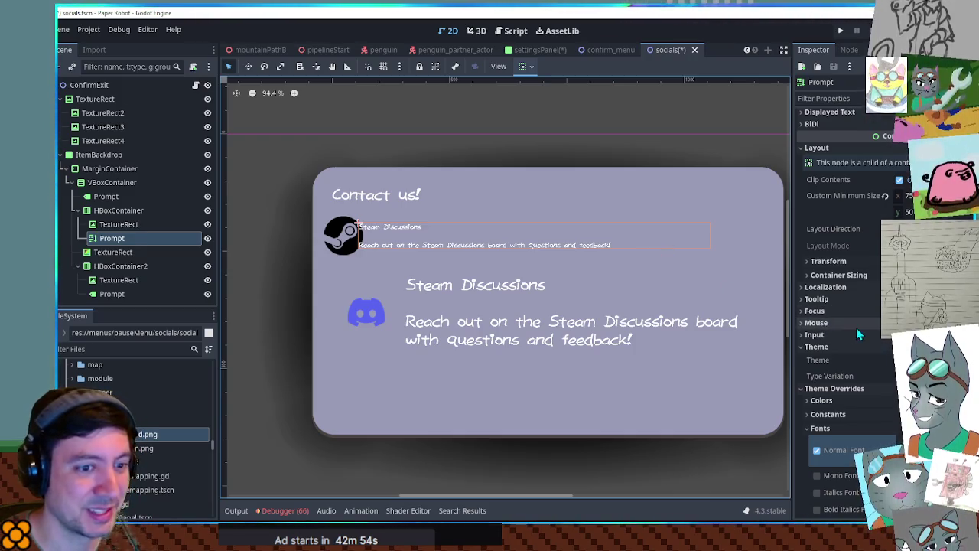
{"action": "scroll", "coordinate": [812, 342], "scroll_direction": "down", "scroll_amount": 2}
{"action": "left_click", "coordinate": [818, 377]}
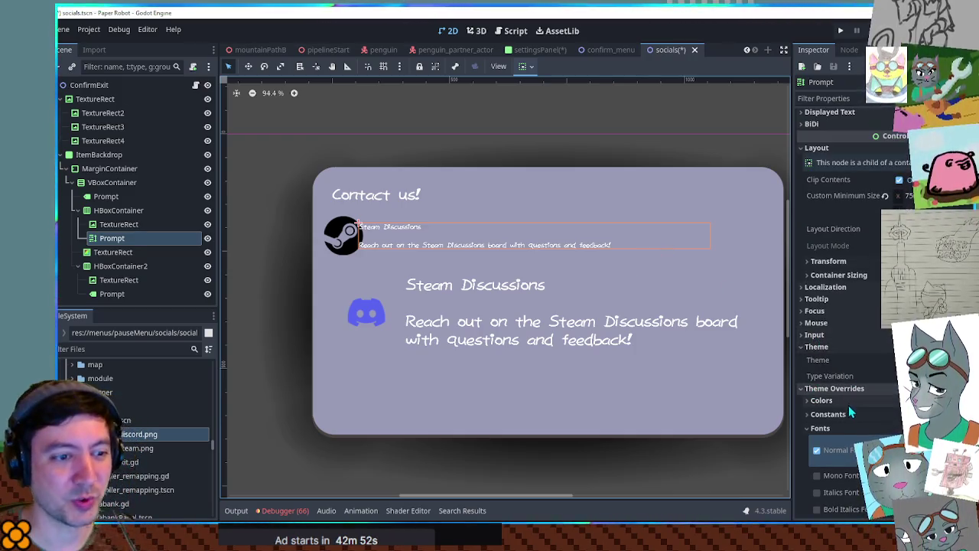
{"action": "left_click", "coordinate": [828, 442]}
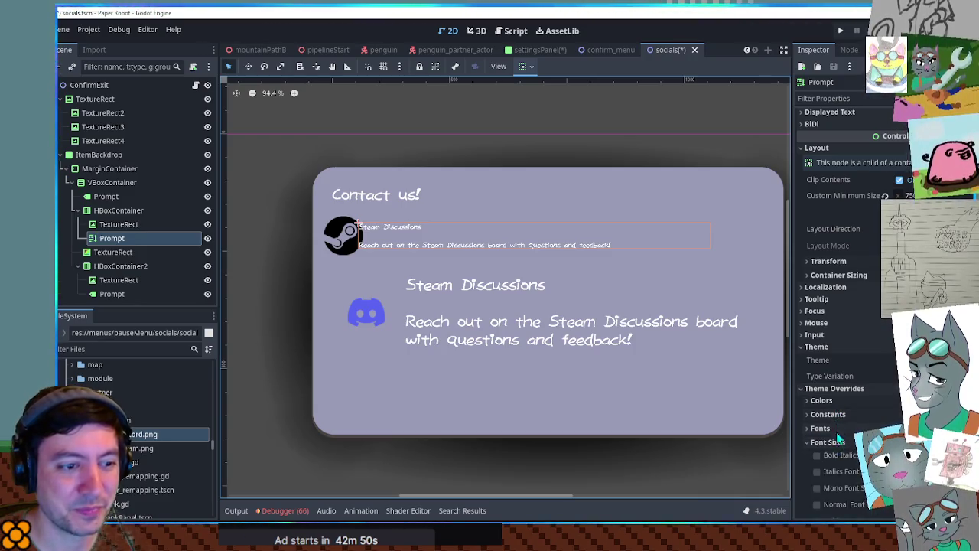
{"action": "scroll", "coordinate": [833, 429], "scroll_direction": "down", "scroll_amount": 2}
{"action": "left_click", "coordinate": [111, 294]}
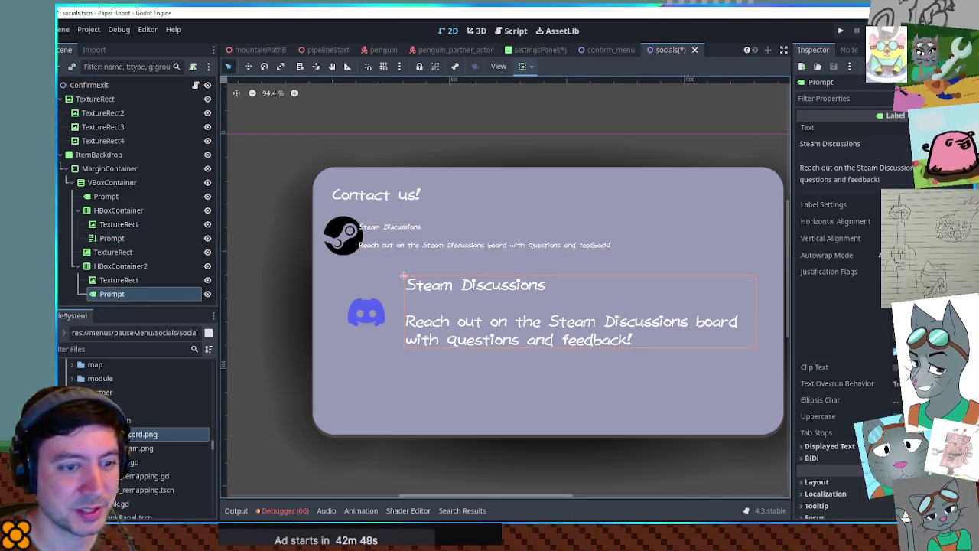
- Check the Discord text's font size, then give the Steam text a matching Normal Font Size override
{"action": "scroll", "coordinate": [873, 397], "scroll_direction": "down", "scroll_amount": 5}
{"action": "left_click", "coordinate": [828, 412]}
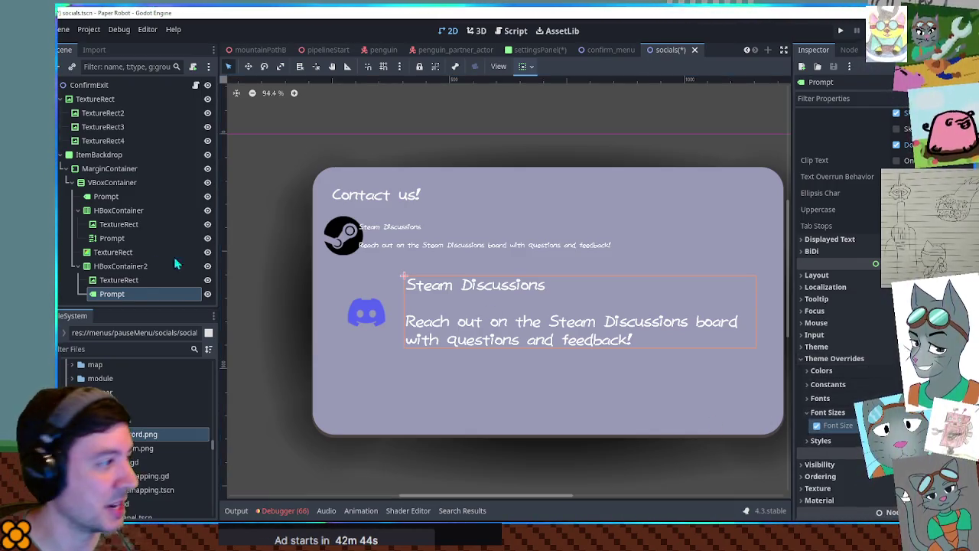
{"action": "left_click", "coordinate": [106, 240]}
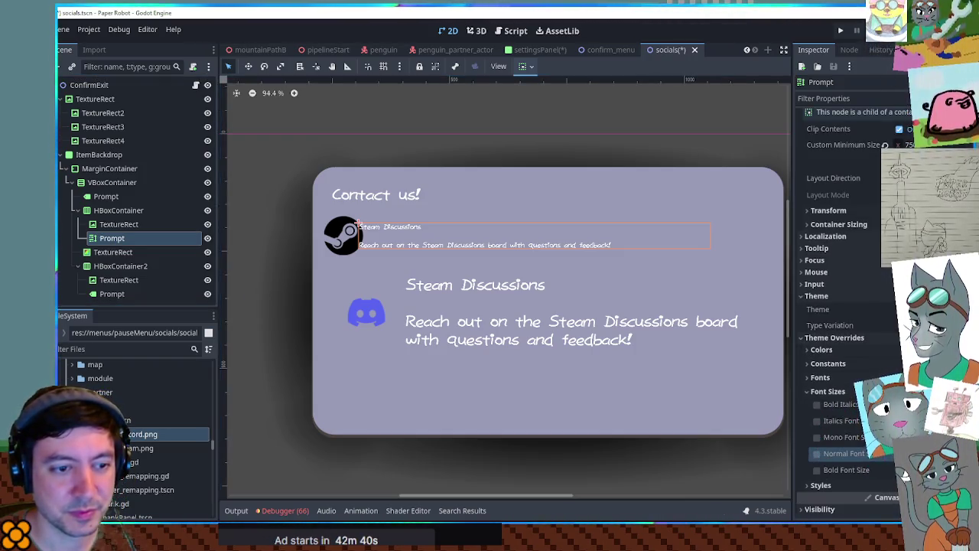
{"action": "left_click", "coordinate": [817, 454]}
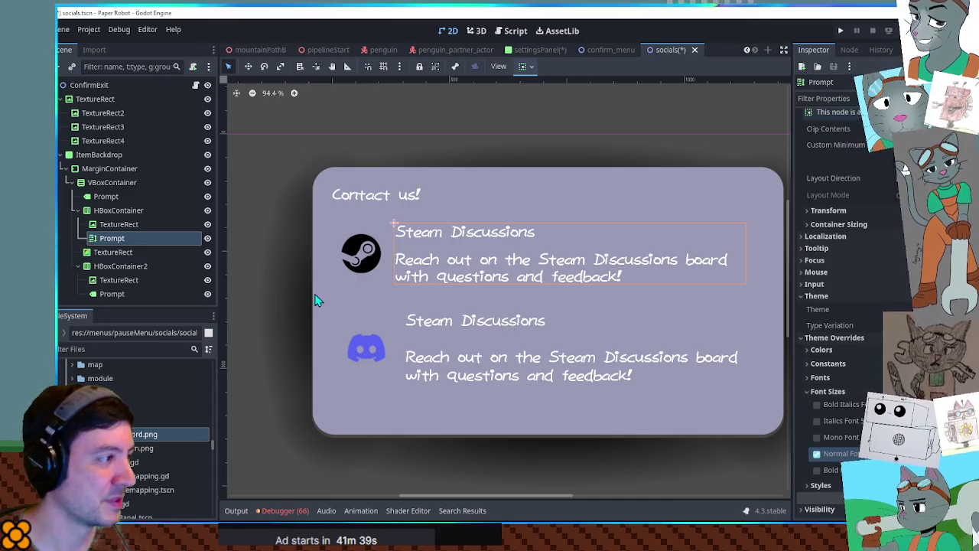
{"action": "right_click", "coordinate": [111, 242]}
{"action": "key", "text": "Escape"}
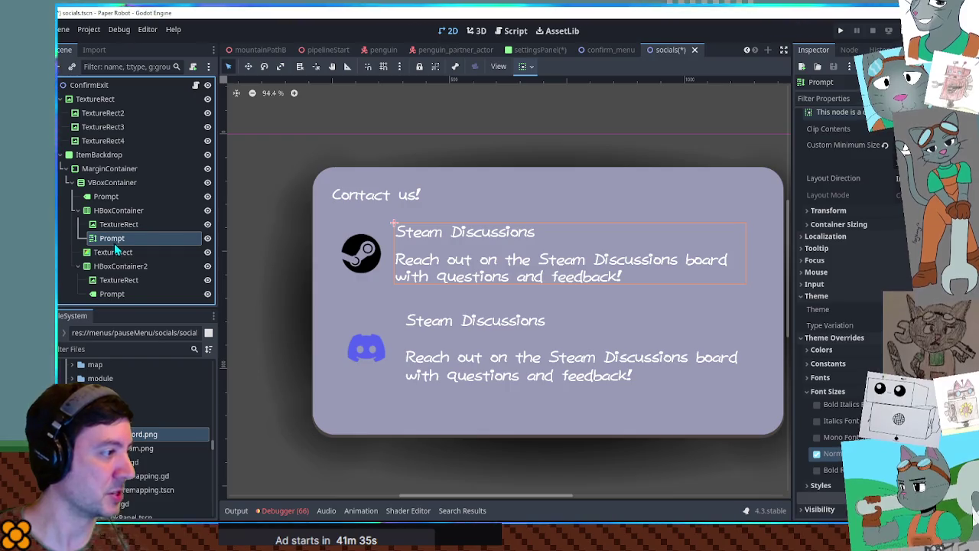
{"action": "key", "text": "ctrl+d"}
{"action": "left_click_drag", "start_coordinate": [120, 251], "coordinate": [121, 280]}
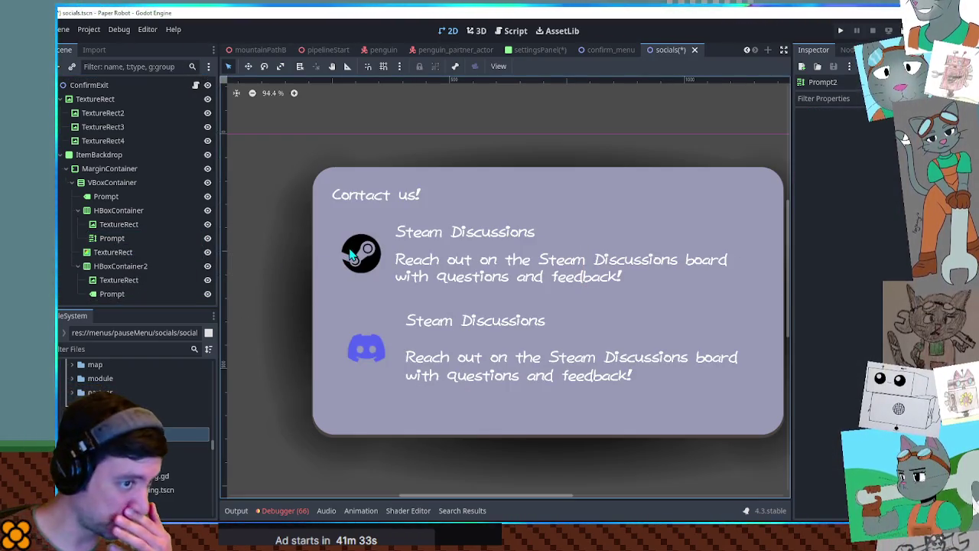
{"action": "left_click", "coordinate": [479, 263]}
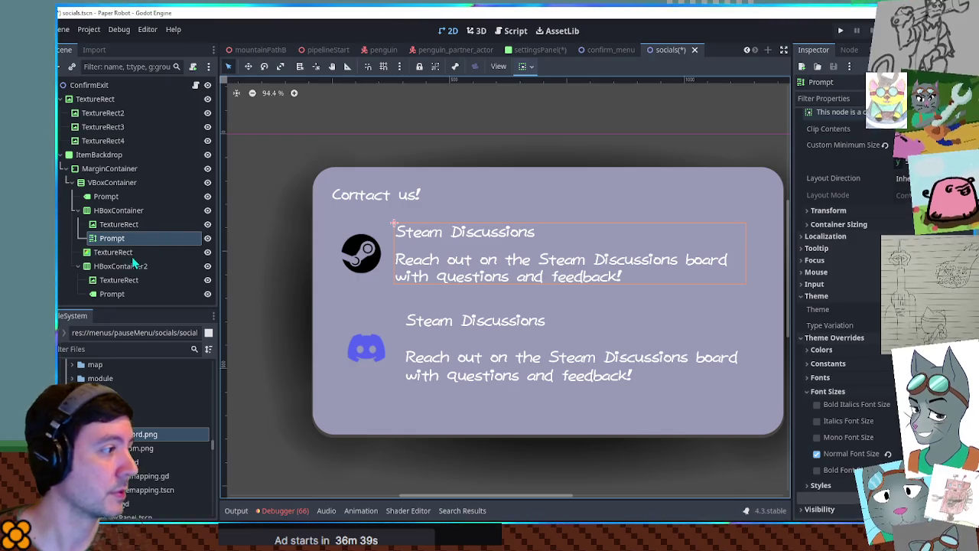
{"action": "left_click", "coordinate": [111, 293]}
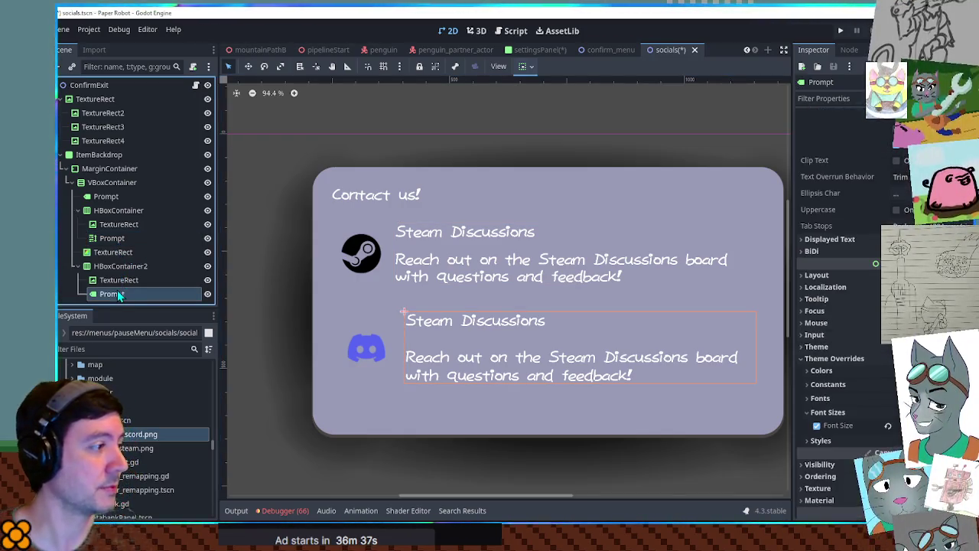
{"action": "key", "text": "Delete"}
{"action": "left_click", "coordinate": [112, 269]}
{"action": "key", "text": "ctrl+z"}
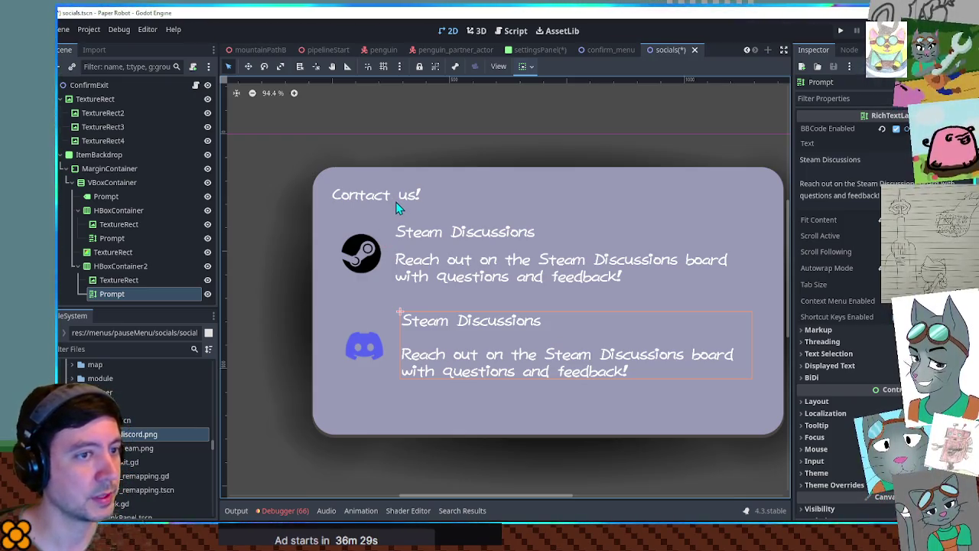
{"action": "left_click", "coordinate": [112, 186]}
{"action": "left_click", "coordinate": [107, 195]}
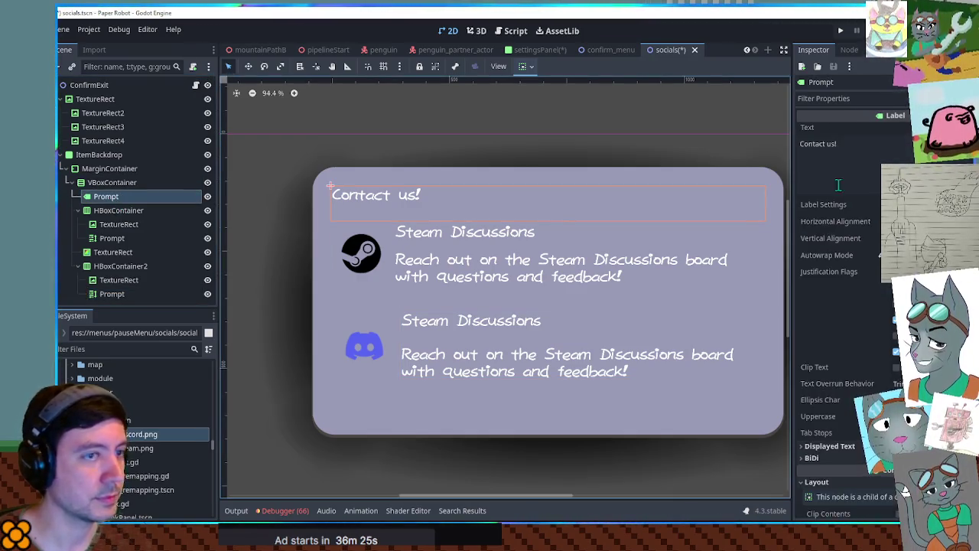
{"action": "left_click", "coordinate": [845, 151]}
{"action": "left_click_drag", "start_coordinate": [845, 151], "coordinate": [768, 141]}
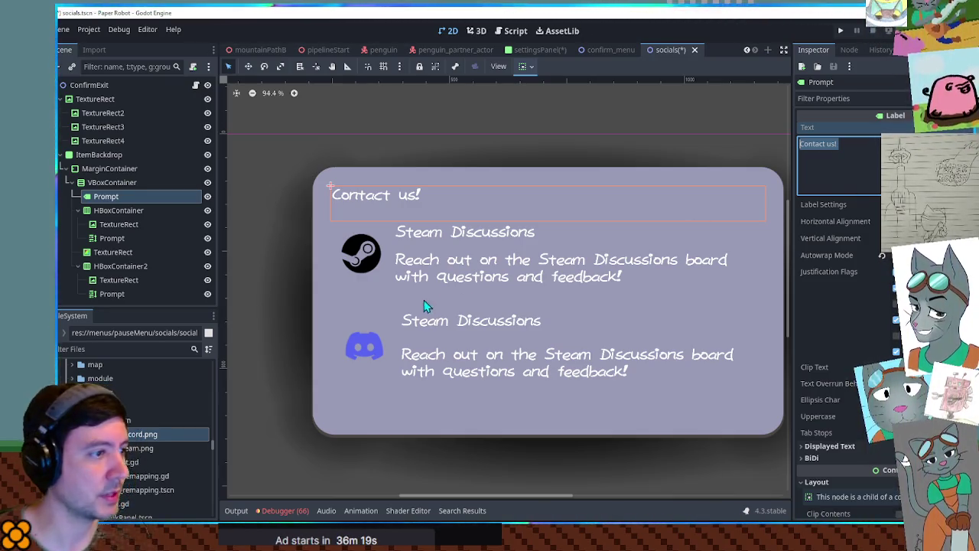
{"action": "left_click", "coordinate": [442, 234]}
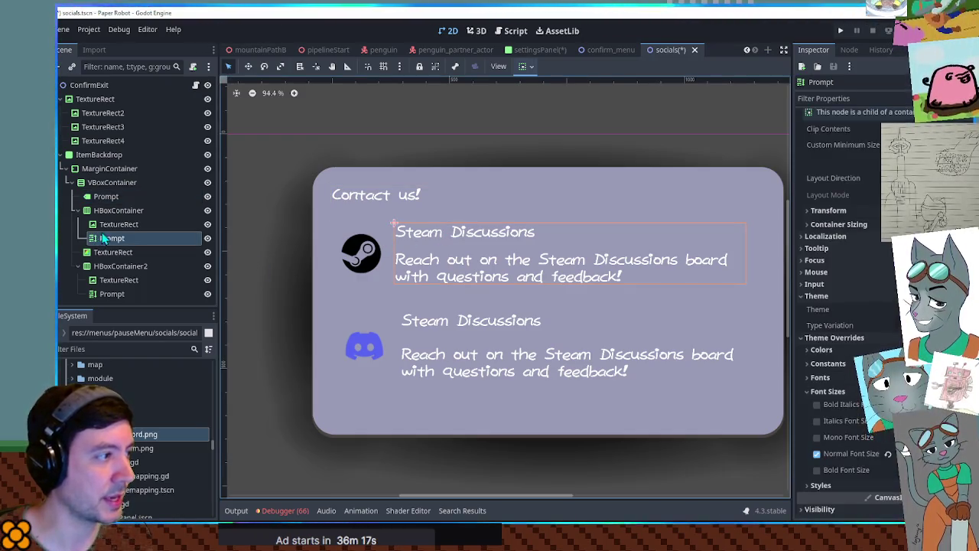
{"action": "scroll", "coordinate": [872, 195], "scroll_direction": "up", "scroll_amount": 2}
{"action": "scroll", "coordinate": [872, 195], "scroll_direction": "up", "scroll_amount": 5}
- Wrap the Steam Discussions title in [color=#222]…[/color] and delete the blank line after it
{"action": "left_click", "coordinate": [838, 180]}
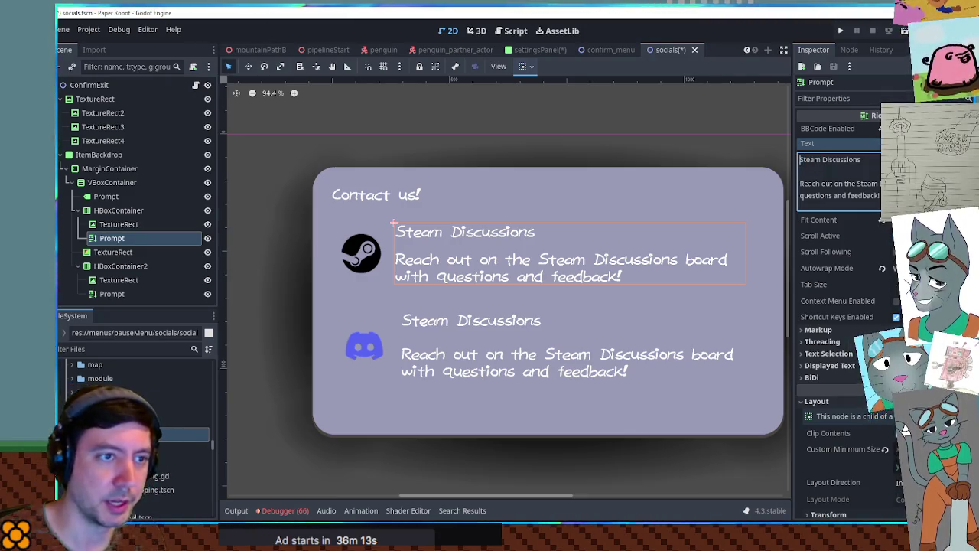
{"action": "type", "text": "[color"}
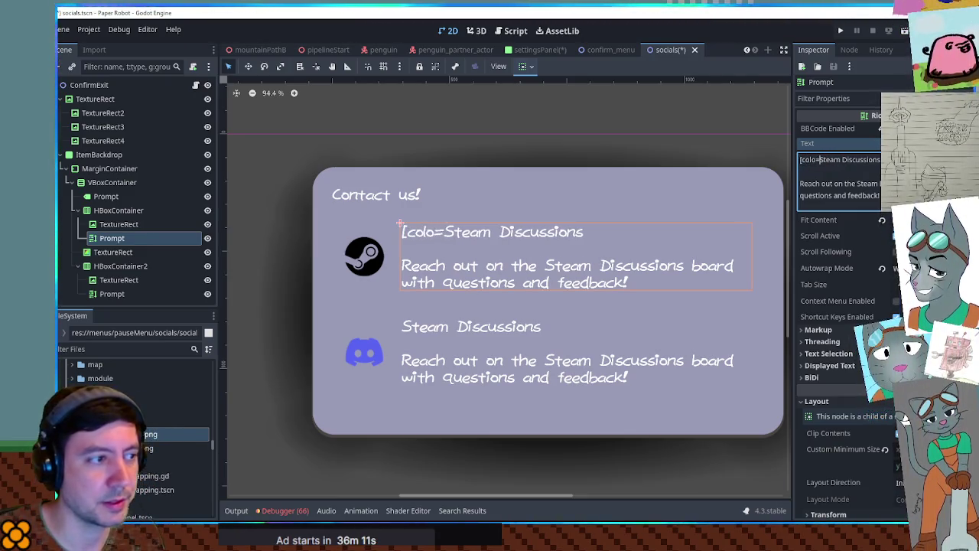
{"action": "type", "text": "=red]"}
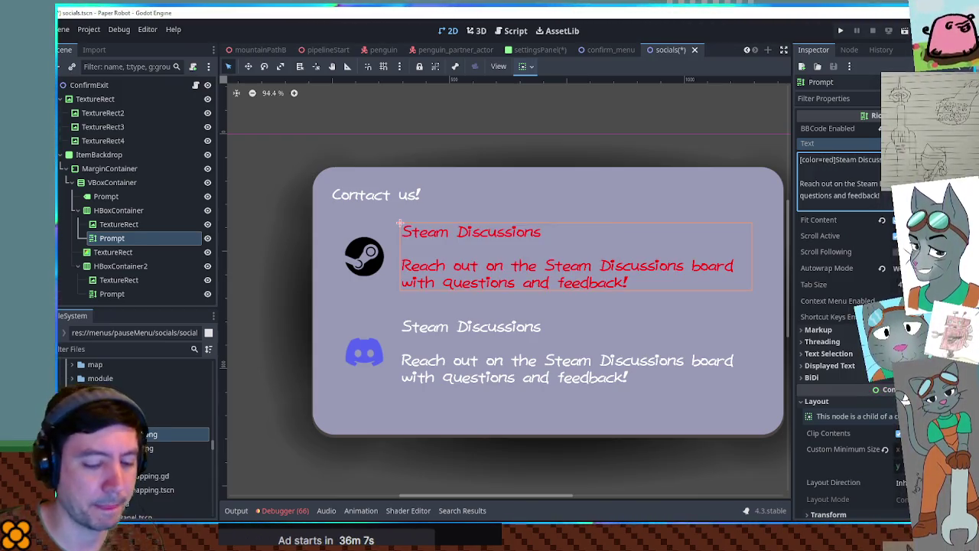
{"action": "type", "text": "[/color]"}
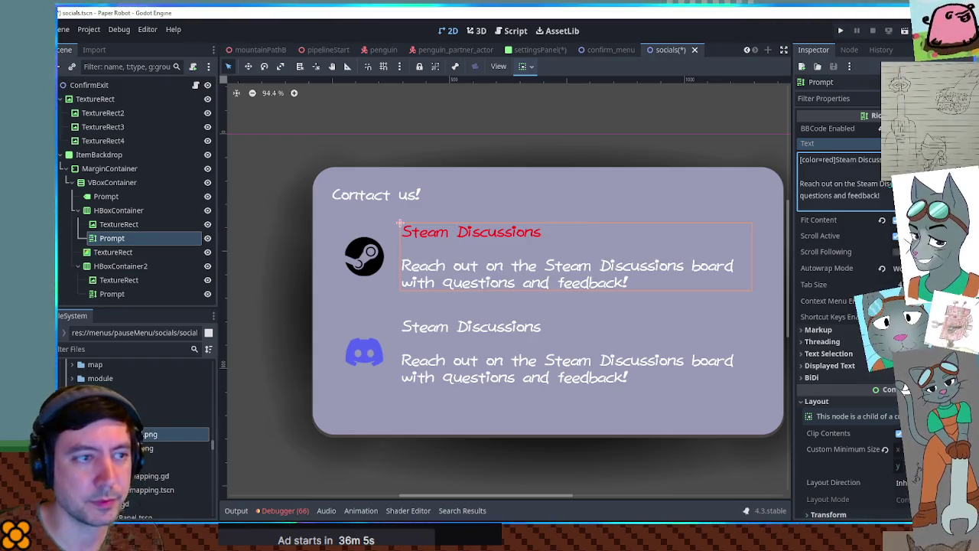
{"action": "key", "text": "Home"}
{"action": "key", "text": "ctrl+Right"}
{"action": "key", "text": "ctrl+Right"}
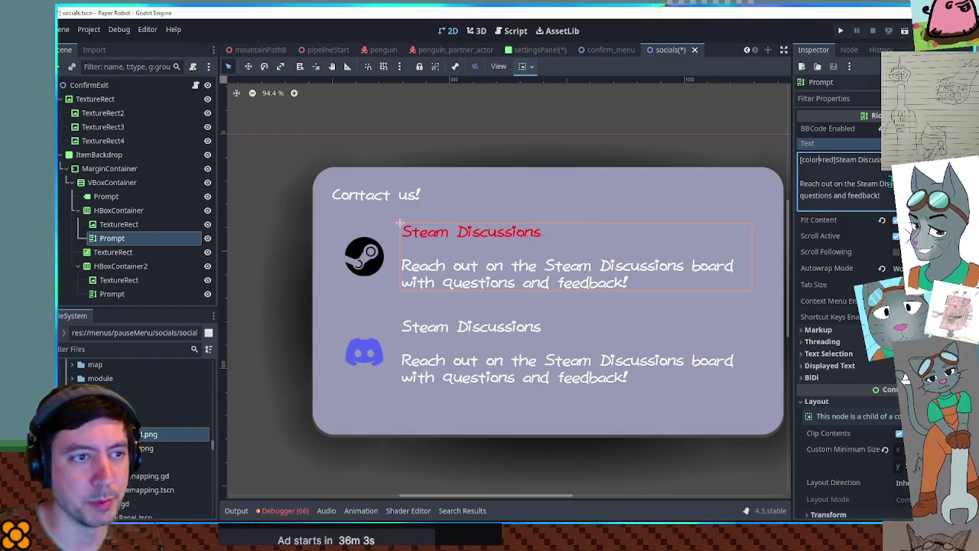
{"action": "key", "text": "BackSpace"}
{"action": "key", "text": "BackSpace"}
{"action": "key", "text": "BackSpace"}
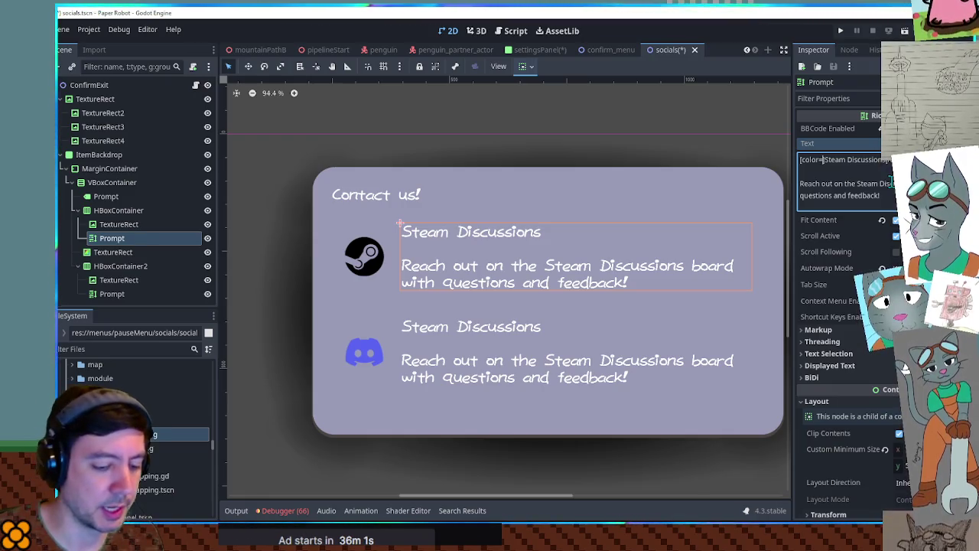
{"action": "type", "text": "#"}
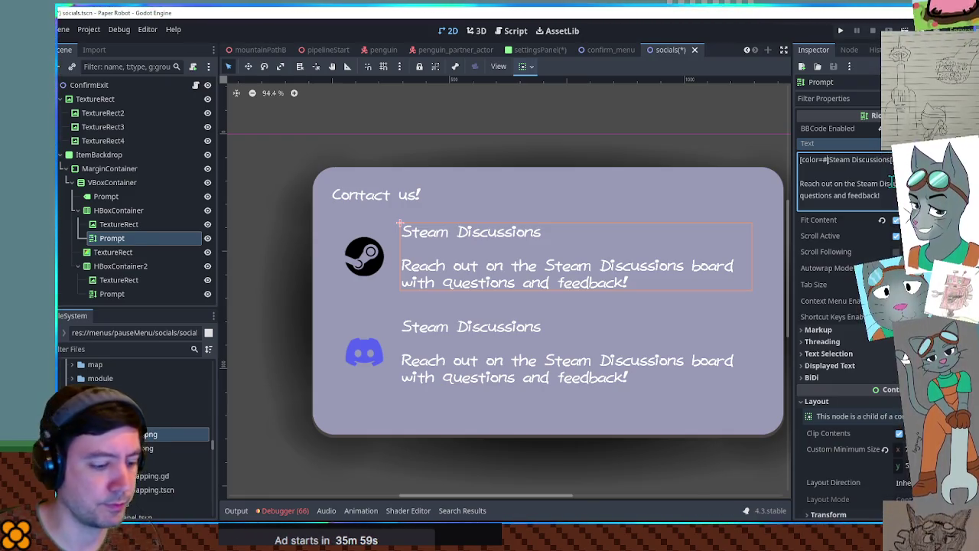
{"action": "type", "text": "DDD"}
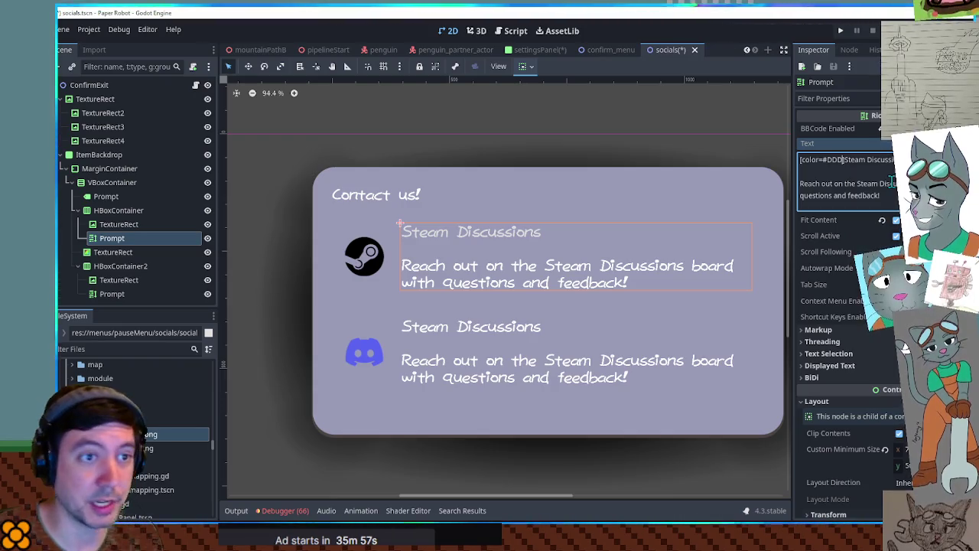
{"action": "key", "text": "BackSpace"}
{"action": "key", "text": "BackSpace"}
{"action": "key", "text": "BackSpace"}
{"action": "type", "text": "222"}
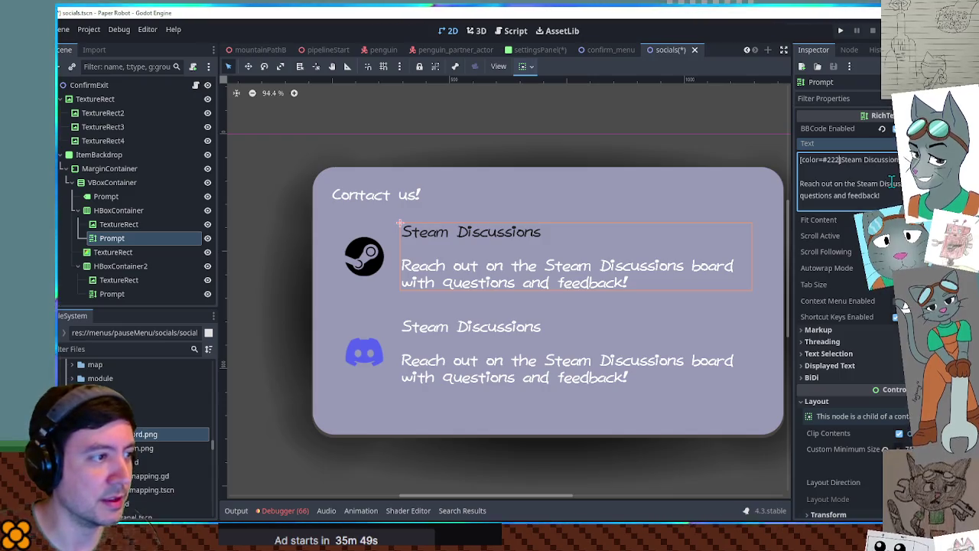
{"action": "key", "text": "BackSpace"}
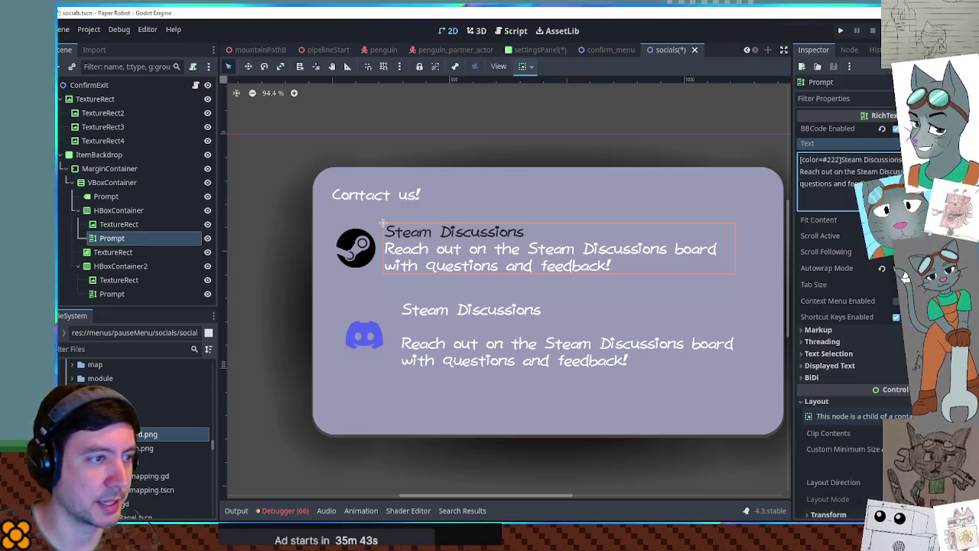
- Copy the #222 colour tag onto the description line and change its value to 444
{"action": "key", "text": "Return"}
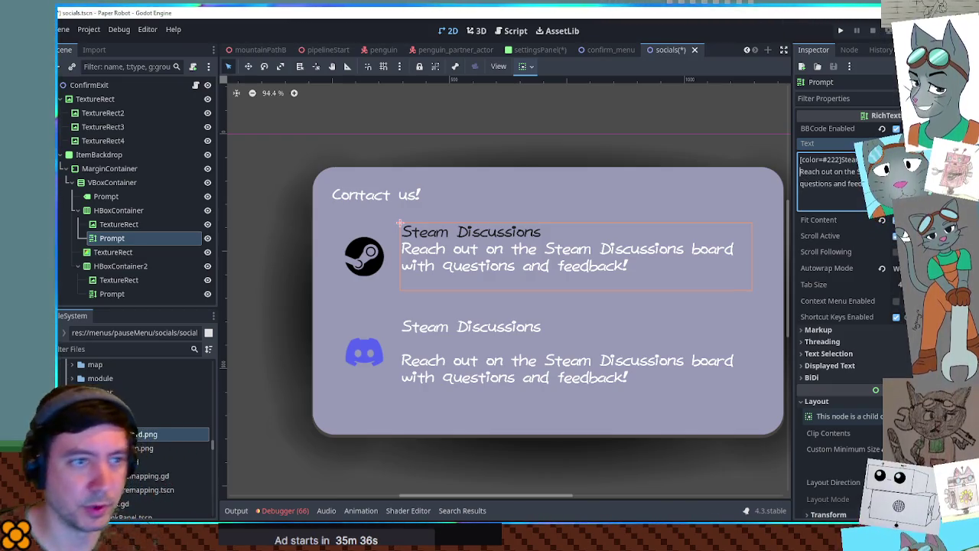
{"action": "left_click_drag", "start_coordinate": [844, 160], "coordinate": [799, 159]}
{"action": "key", "text": "ctrl+c"}
{"action": "left_click", "coordinate": [800, 171]}
{"action": "key", "text": "ctrl+v"}
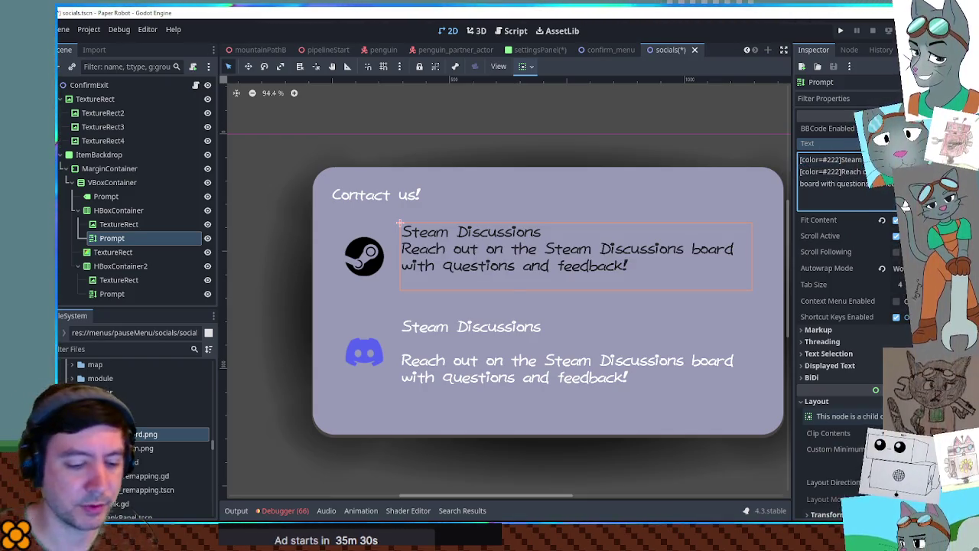
{"action": "double_click", "coordinate": [828, 171]}
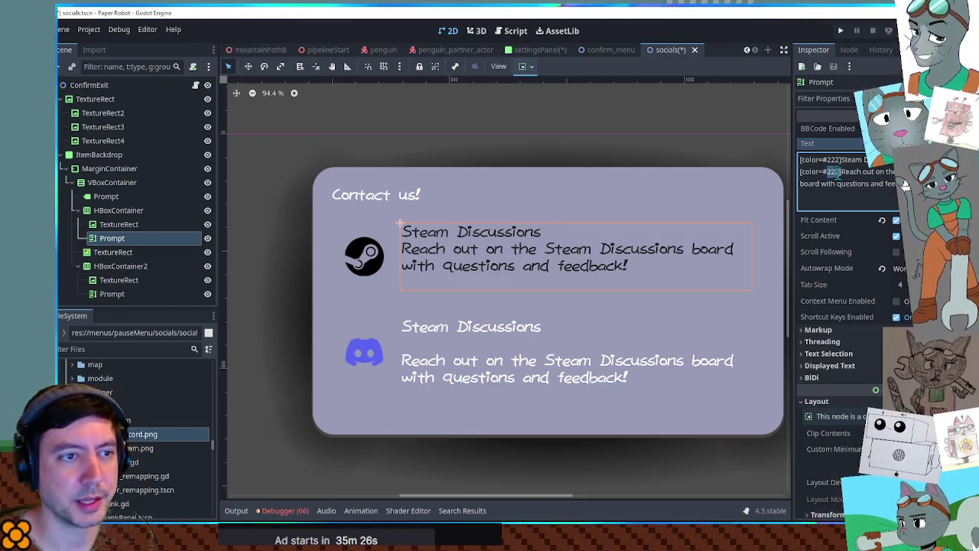
{"action": "type", "text": "444"}
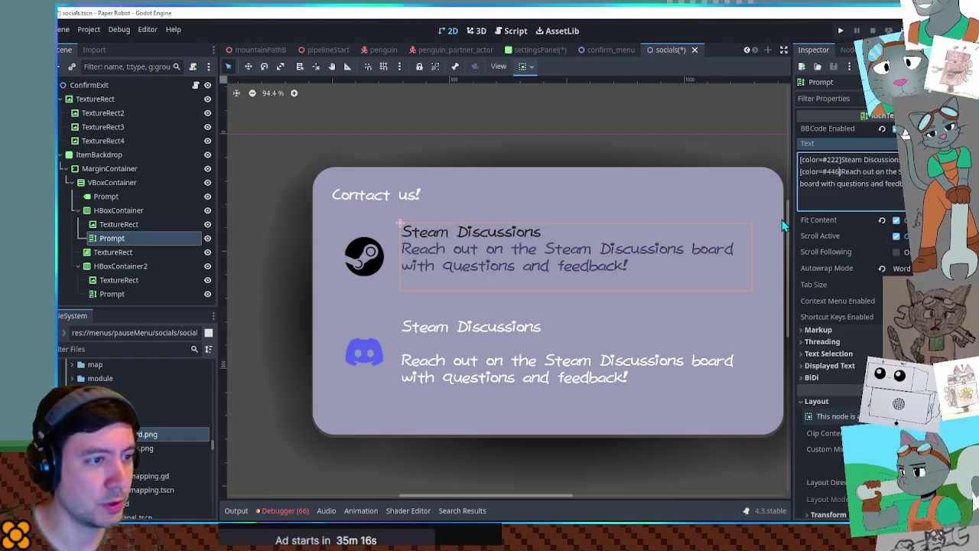
- Change the title's colour code from #222 to #226
{"action": "key", "text": "BackSpace"}
{"action": "type", "text": "6"}
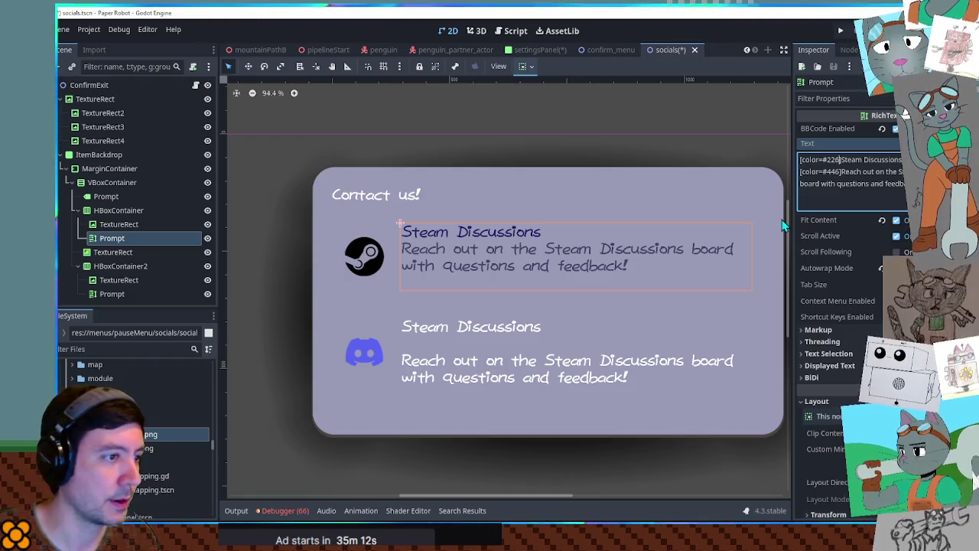
{"action": "scroll", "coordinate": [527, 284], "scroll_direction": "up", "scroll_amount": 8}
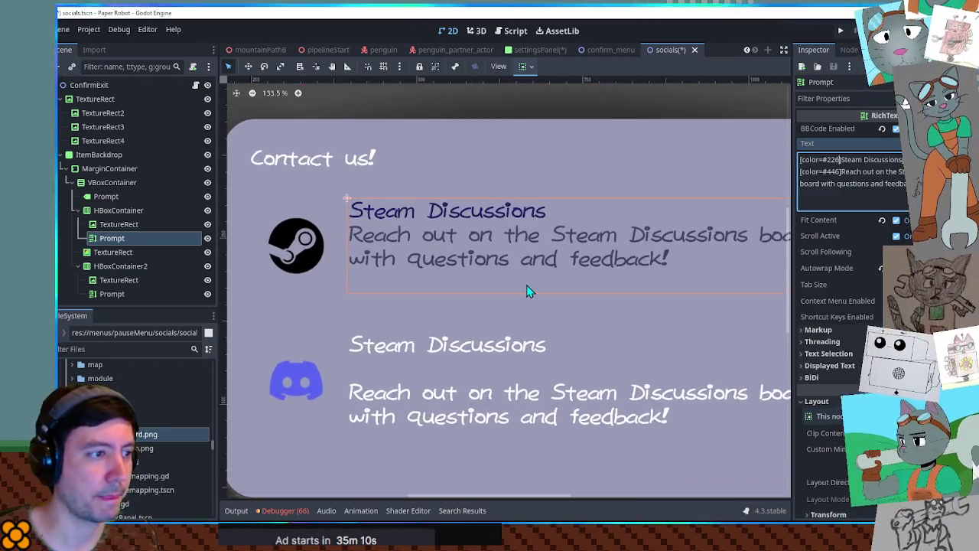
{"action": "scroll", "coordinate": [495, 240], "scroll_direction": "down", "scroll_amount": 1}
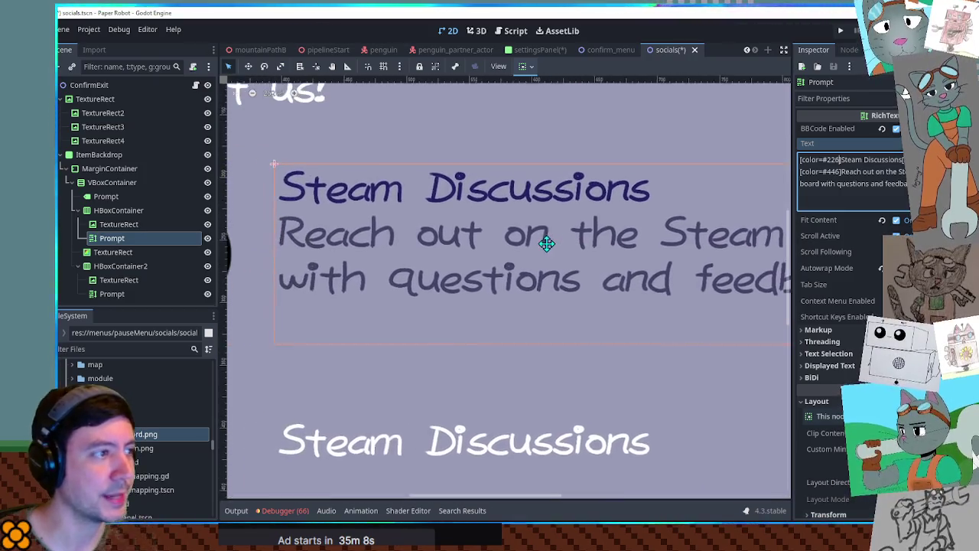
{"action": "scroll", "coordinate": [479, 229], "scroll_direction": "up", "scroll_amount": 7}
{"action": "scroll", "coordinate": [502, 289], "scroll_direction": "down", "scroll_amount": 6}
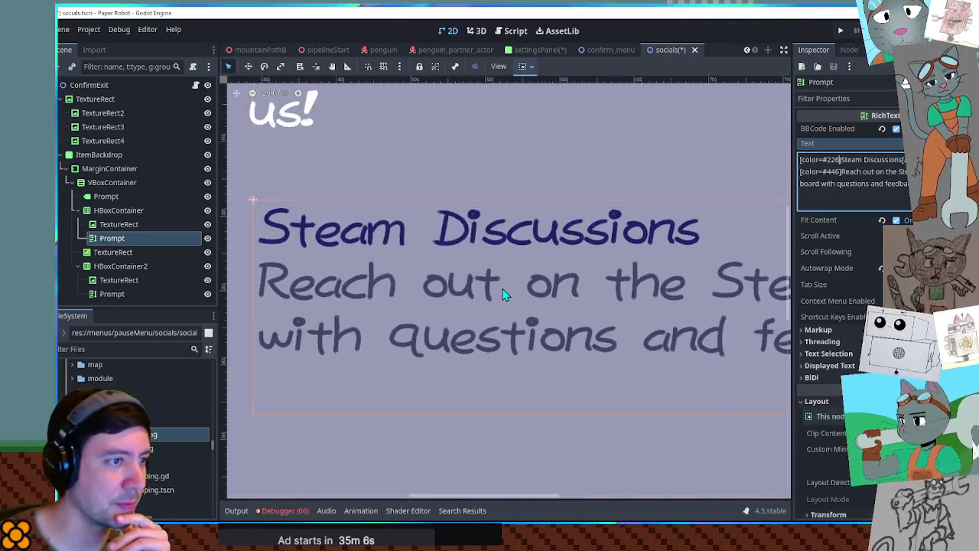
{"action": "scroll", "coordinate": [580, 291], "scroll_direction": "up", "scroll_amount": 12}
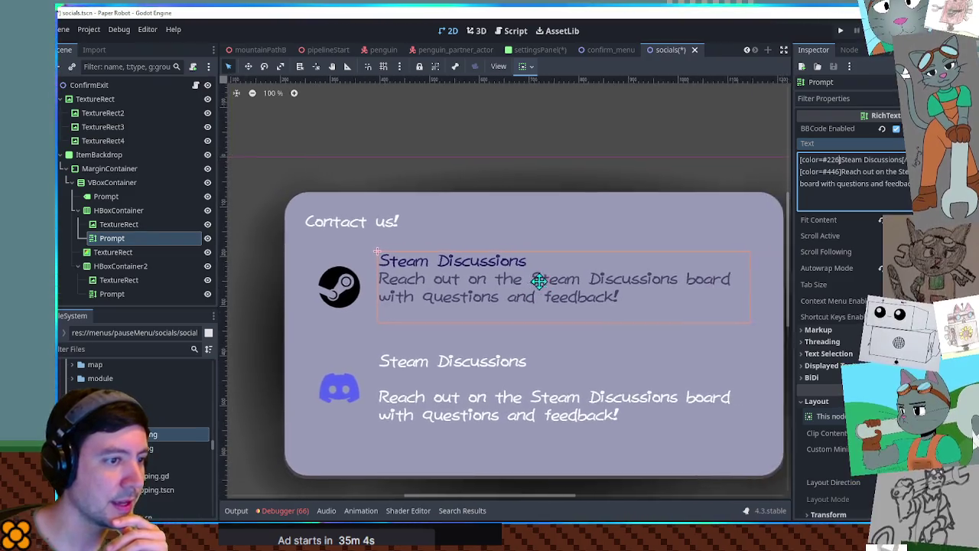
{"action": "scroll", "coordinate": [594, 298], "scroll_direction": "down", "scroll_amount": 10}
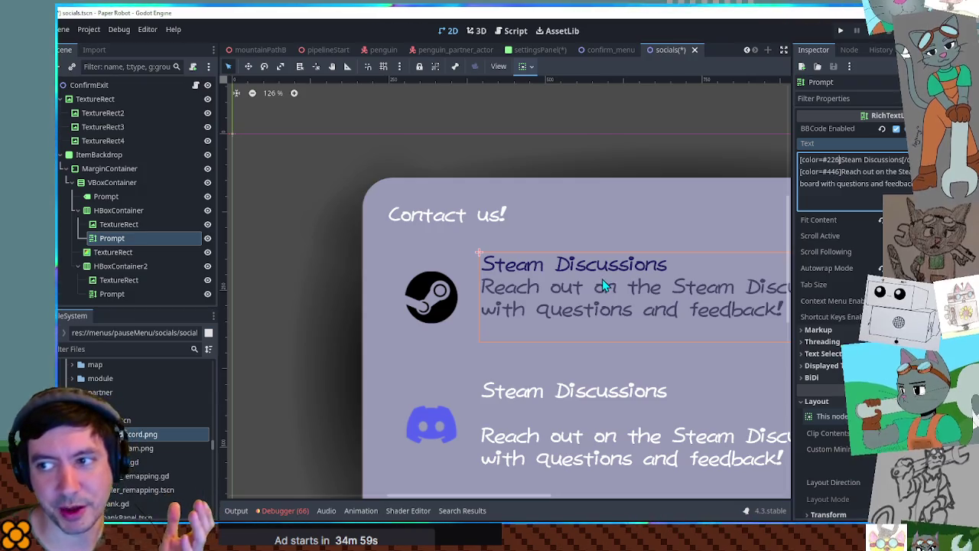
{"action": "left_click_drag", "start_coordinate": [597, 282], "coordinate": [541, 272]}
{"action": "scroll", "coordinate": [540, 272], "scroll_direction": "down", "scroll_amount": 5}
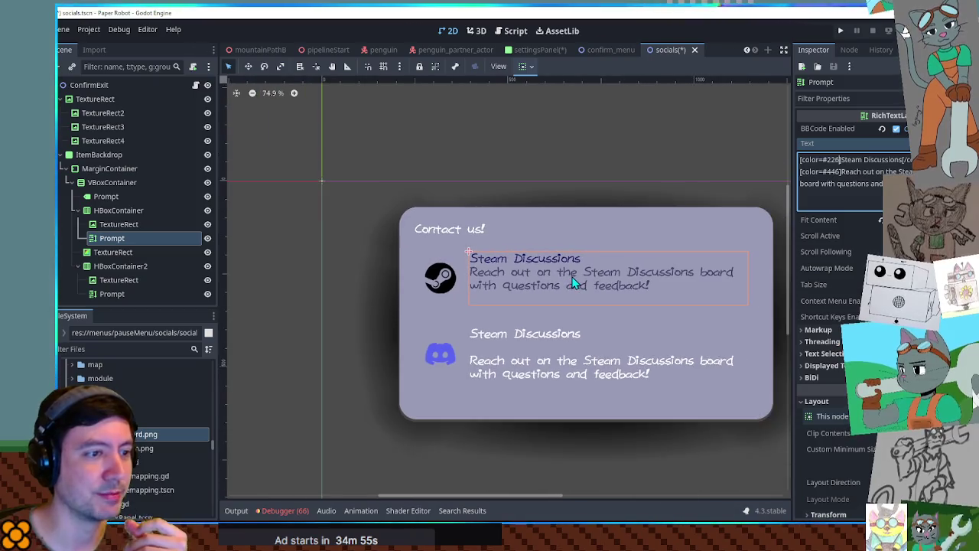
- Paste the coloured BBCode into the second entry's Text and retitle it Official Discord Server
{"action": "left_click", "coordinate": [486, 341]}
{"action": "left_click", "coordinate": [841, 175]}
{"action": "key", "text": "ctrl+a"}
{"action": "key", "text": "ctrl+v"}
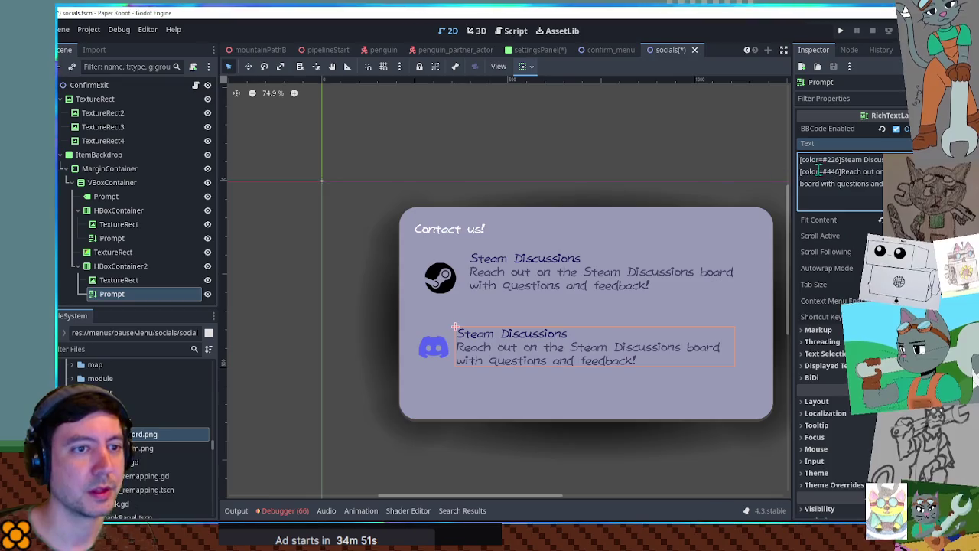
{"action": "left_click_drag", "start_coordinate": [841, 159], "coordinate": [867, 159]}
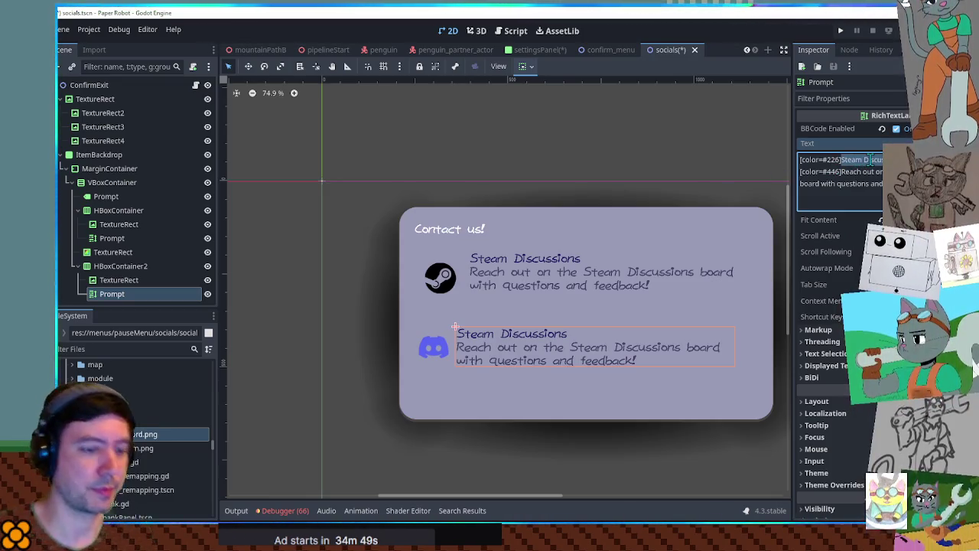
{"action": "type", "text": "Offici"}
{"action": "type", "text": "al dis"}
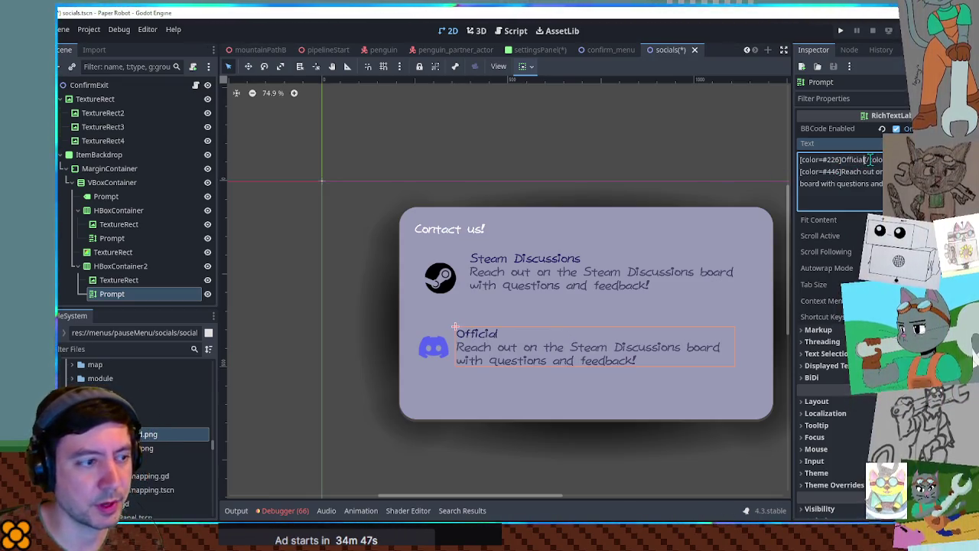
{"action": "key", "text": "BackSpace"}
{"action": "key", "text": "BackSpace"}
{"action": "key", "text": "BackSpace"}
{"action": "type", "text": "Discord Server"}
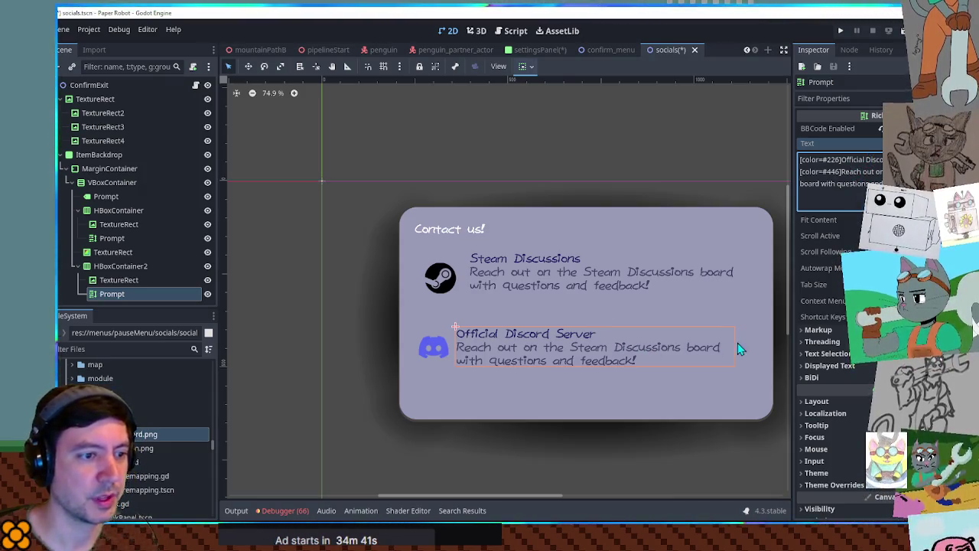
- Delete the empty TextureRect spacer between the Steam and Discord rows
{"action": "scroll", "coordinate": [487, 323], "scroll_direction": "up", "scroll_amount": 2}
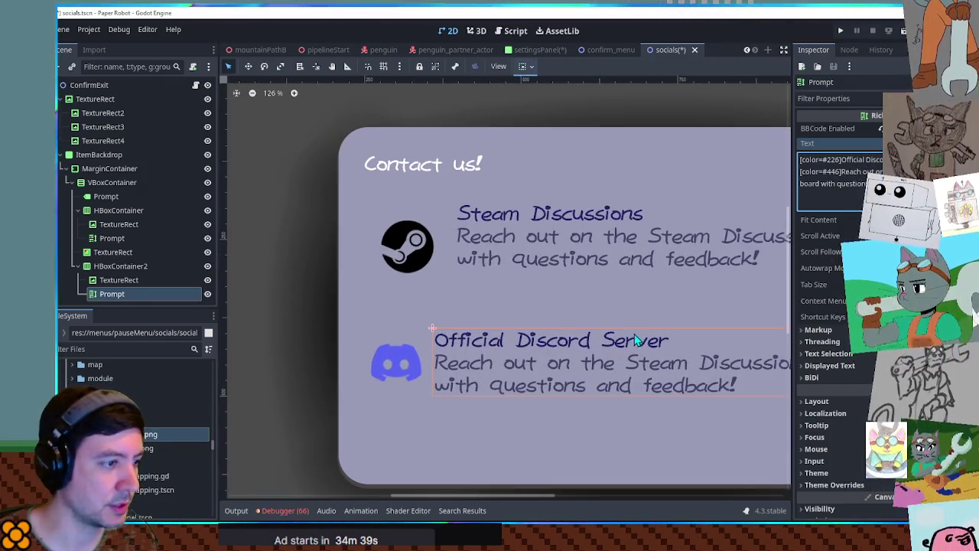
{"action": "scroll", "coordinate": [634, 339], "scroll_direction": "right", "scroll_amount": 2}
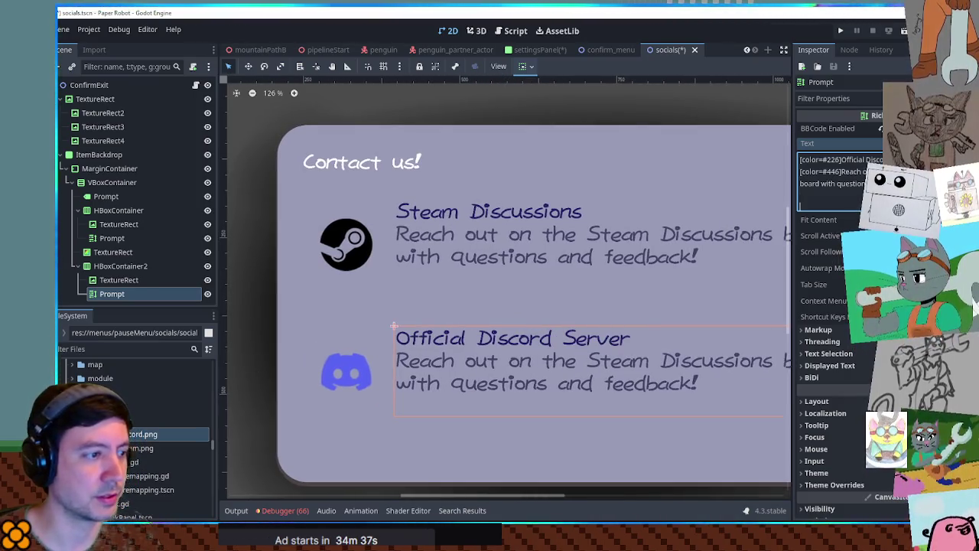
{"action": "scroll", "coordinate": [673, 237], "scroll_direction": "down", "scroll_amount": 3}
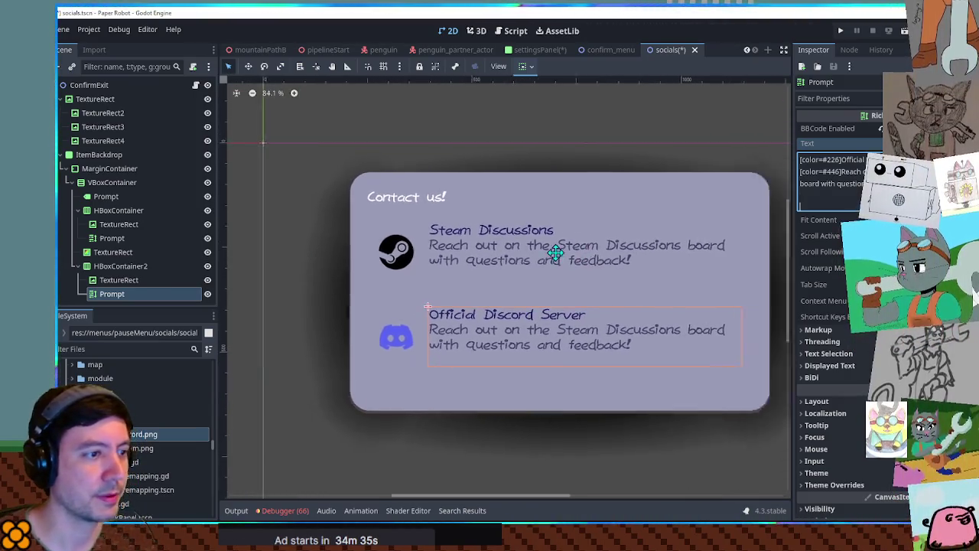
{"action": "left_click", "coordinate": [104, 255]}
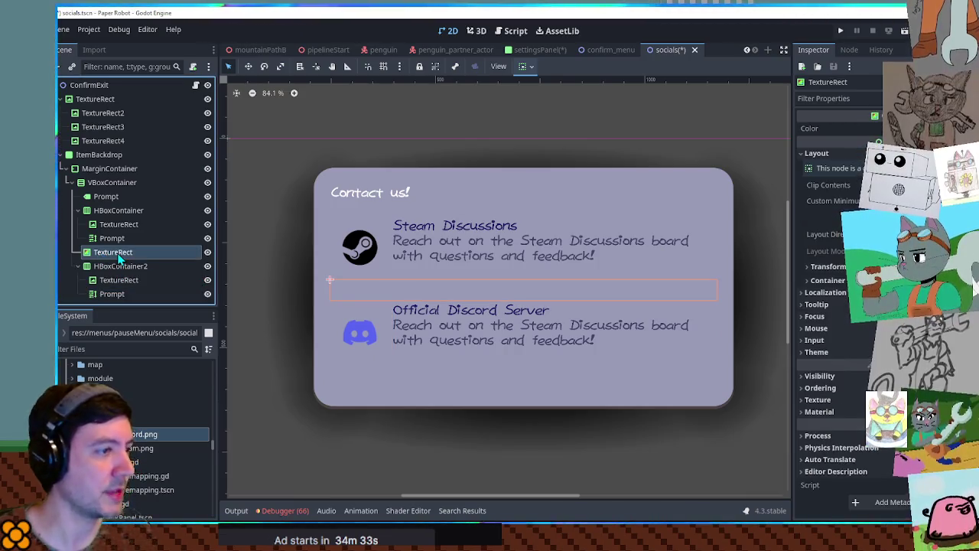
{"action": "key", "text": "Delete"}
{"action": "key", "text": "Return"}
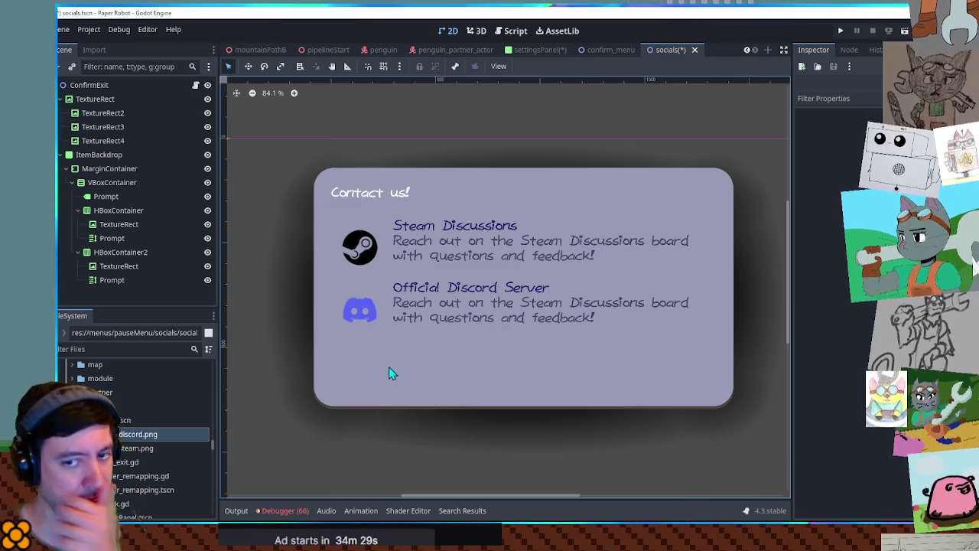
{"action": "left_click", "coordinate": [373, 194]}
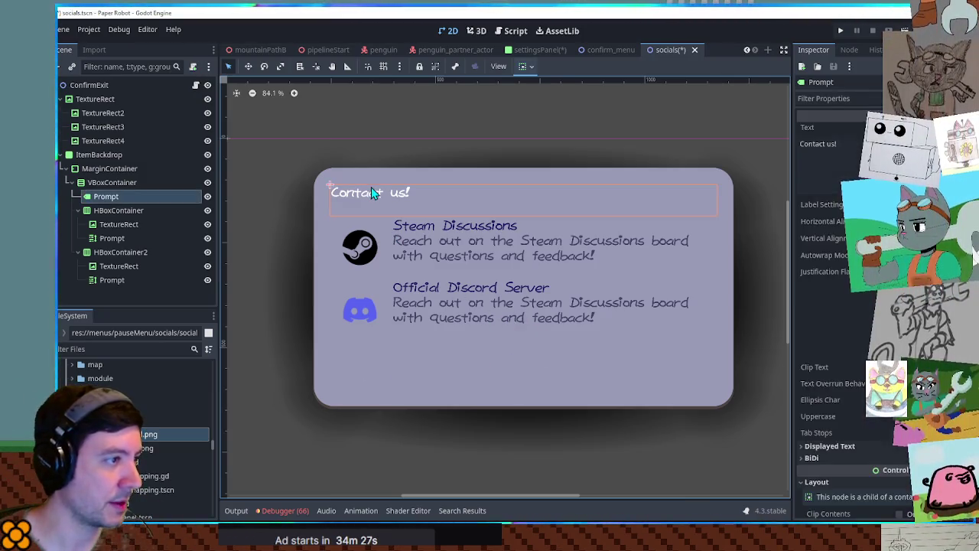
- Enable a Font Color theme override on the Contact us! heading and paste a navy hex value
{"action": "left_click", "coordinate": [425, 238]}
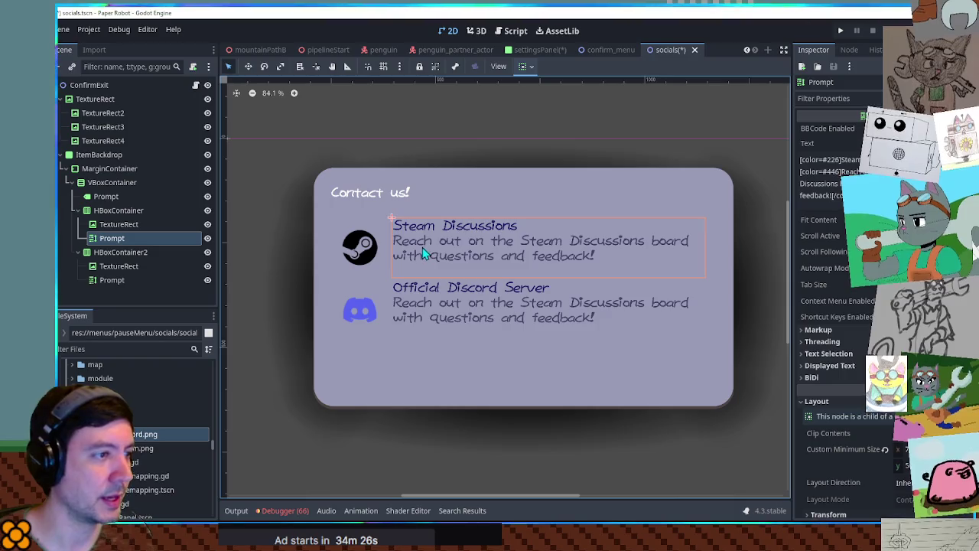
{"action": "left_click", "coordinate": [388, 203]}
{"action": "scroll", "coordinate": [856, 397], "scroll_direction": "down", "scroll_amount": 3}
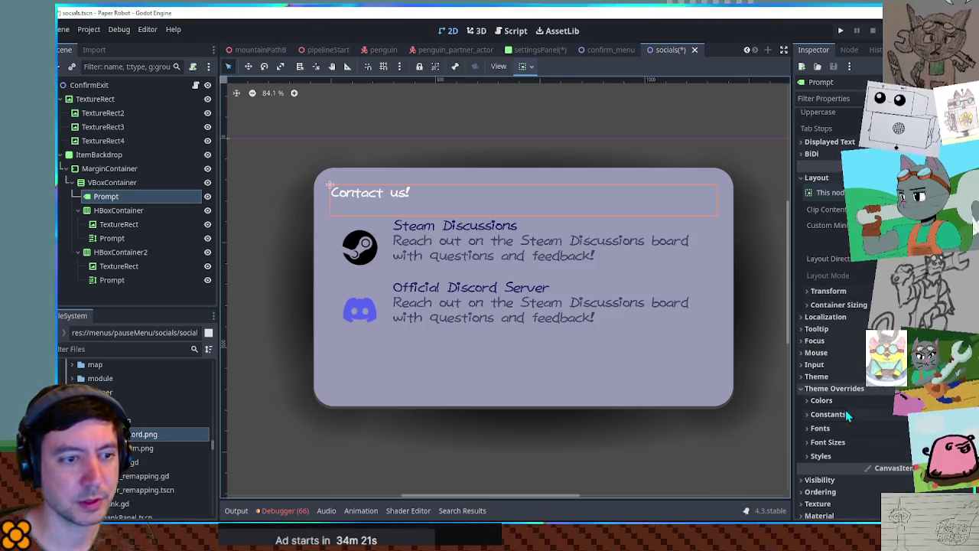
{"action": "left_click", "coordinate": [820, 400]}
{"action": "left_click", "coordinate": [816, 414]}
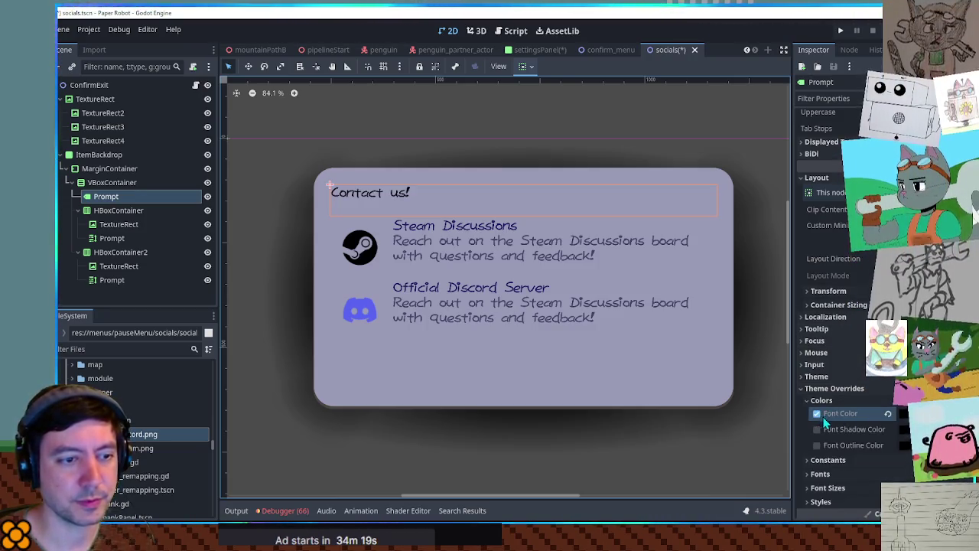
{"action": "left_click", "coordinate": [902, 412]}
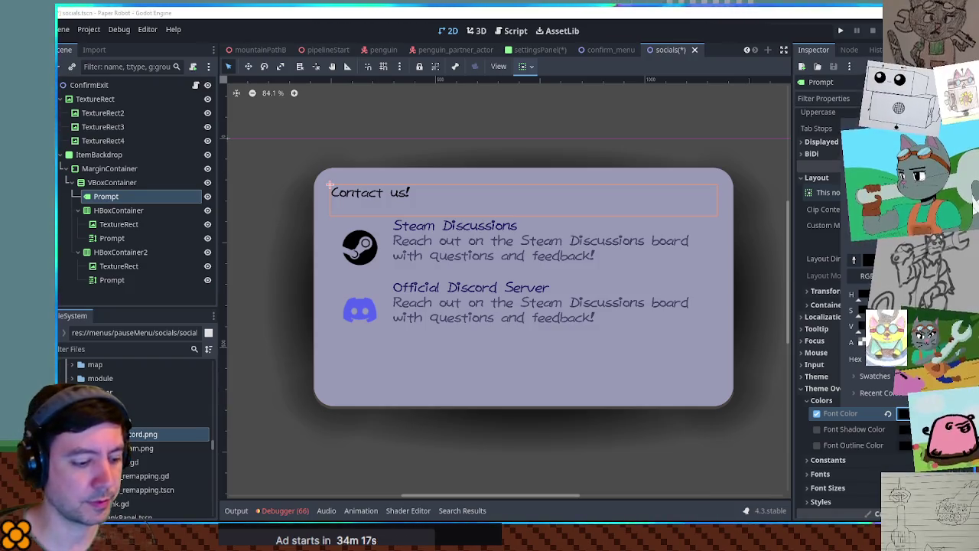
{"action": "left_click", "coordinate": [864, 359]}
{"action": "key", "text": "ctrl+v"}
{"action": "key", "text": "Return"}
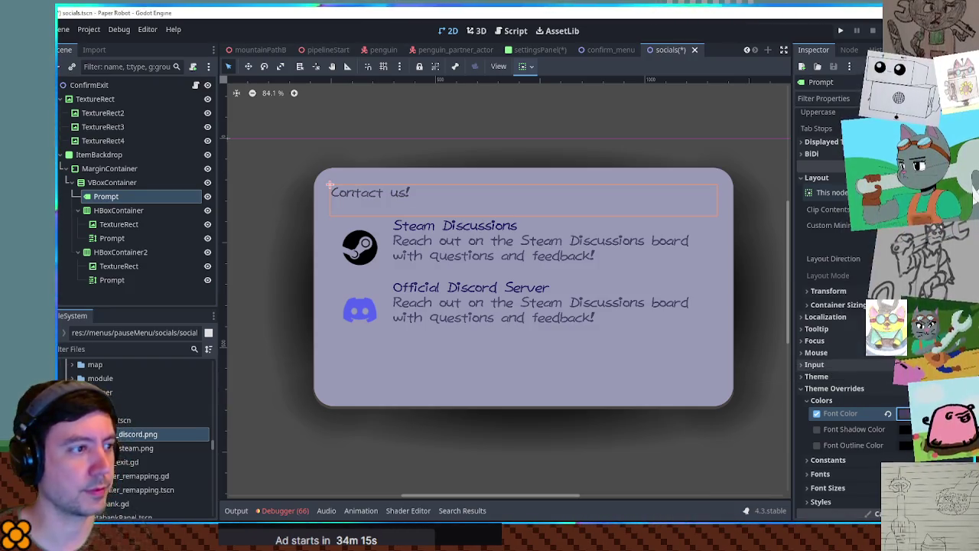
{"action": "left_click", "coordinate": [901, 413]}
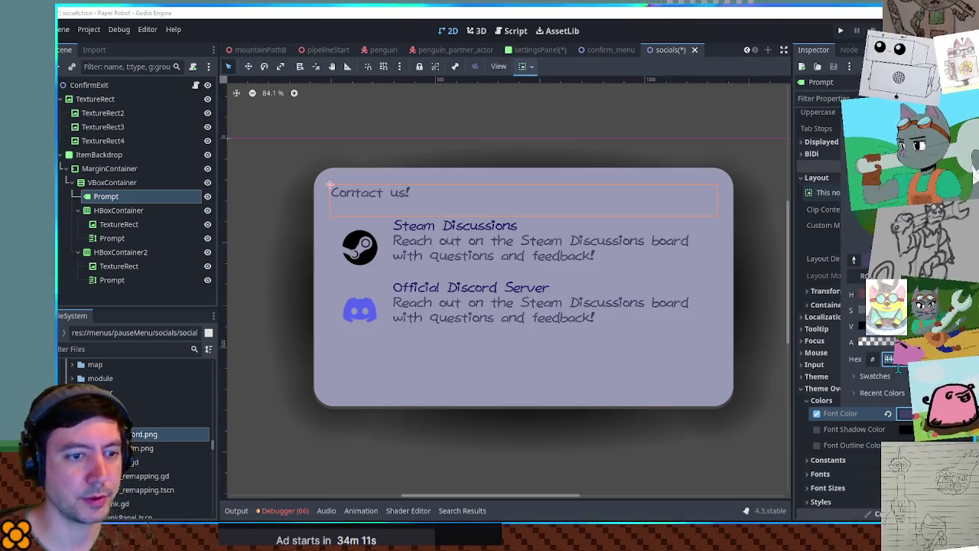
{"action": "key", "text": "ctrl+v"}
{"action": "key", "text": "Return"}
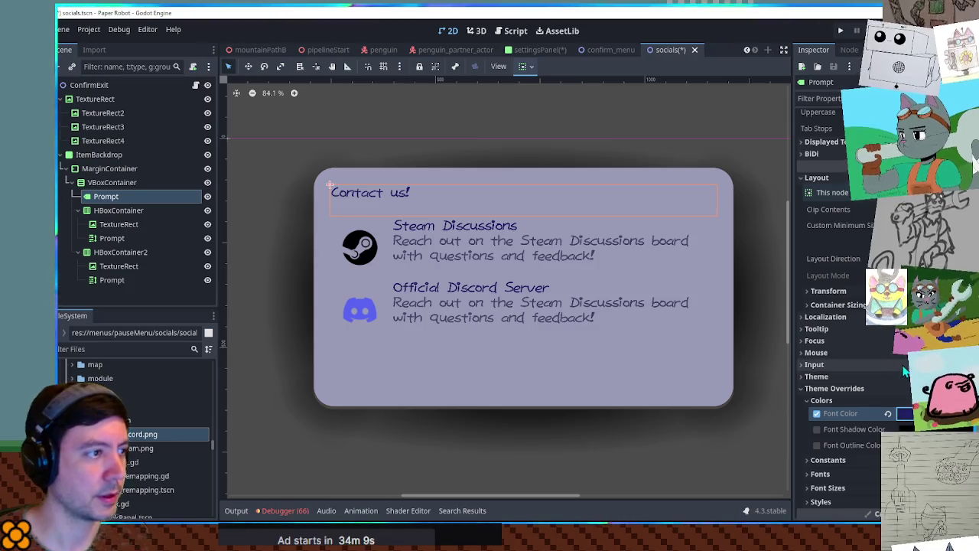
- Rewrite the Contact us! Text property as 'Selected links open in your browser window'
{"action": "scroll", "coordinate": [337, 198], "scroll_direction": "up", "scroll_amount": 2}
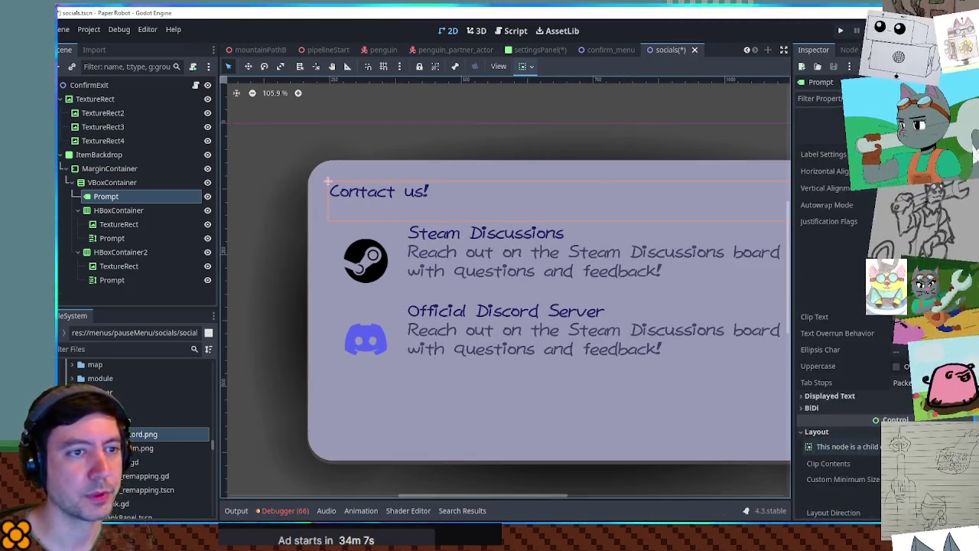
{"action": "scroll", "coordinate": [833, 230], "scroll_direction": "up", "scroll_amount": 2}
{"action": "triple_click", "coordinate": [817, 144]}
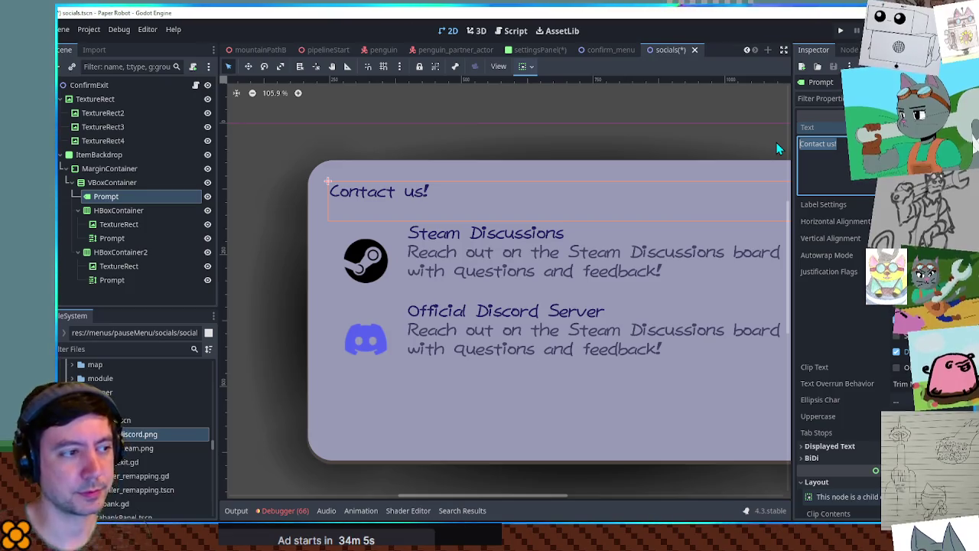
{"action": "type", "text": "Links op"}
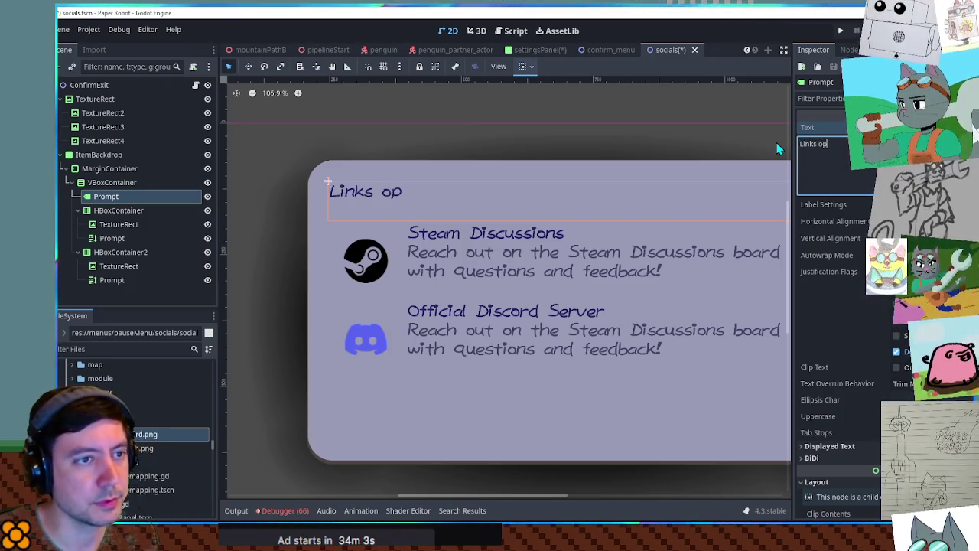
{"action": "type", "text": "en in a bro"}
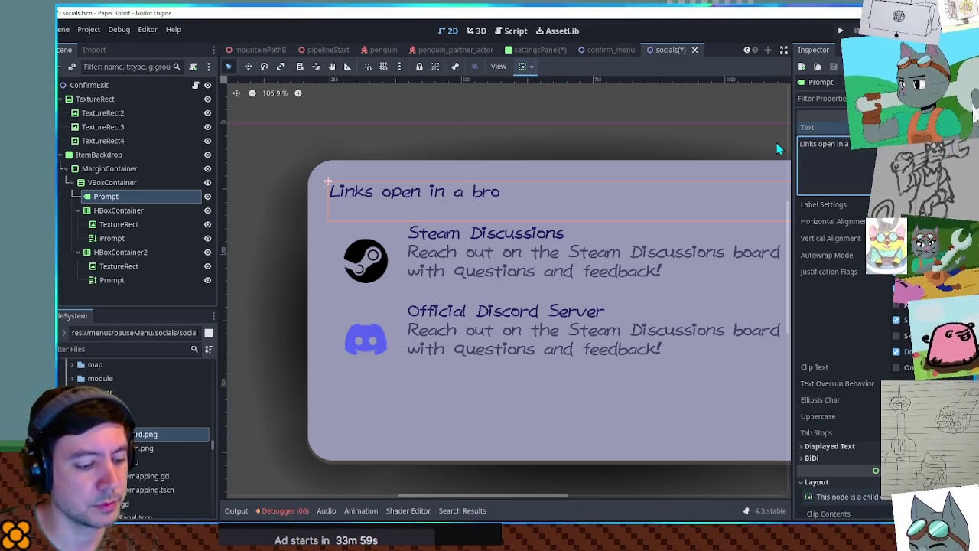
{"action": "key", "text": "BackSpace"}
{"action": "key", "text": "BackSpace"}
{"action": "key", "text": "BackSpace"}
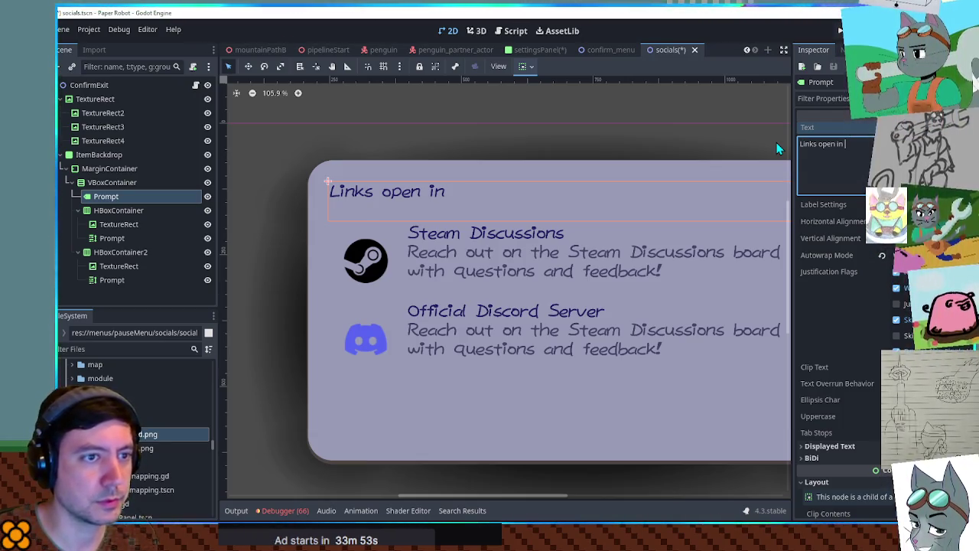
{"action": "type", "text": "a browser window"}
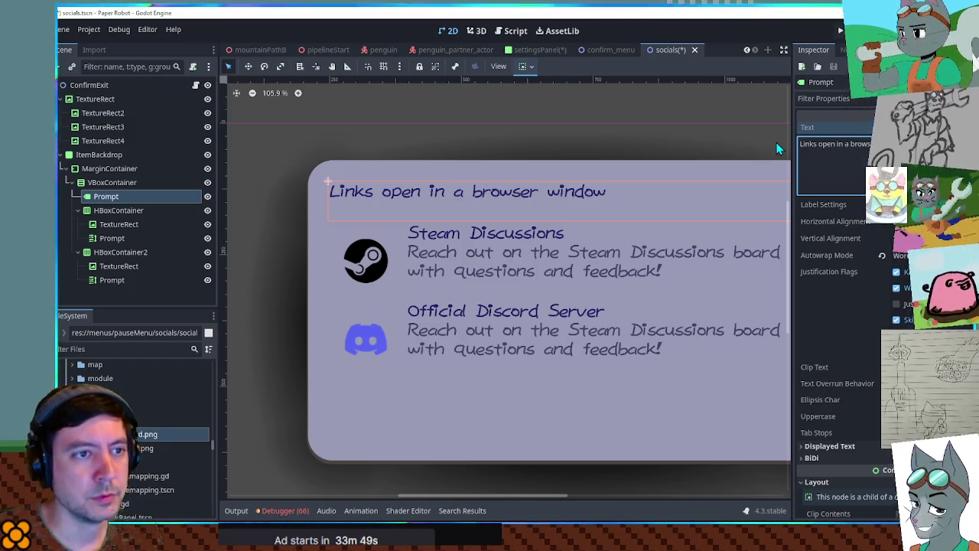
{"action": "type", "text": "Selected"}
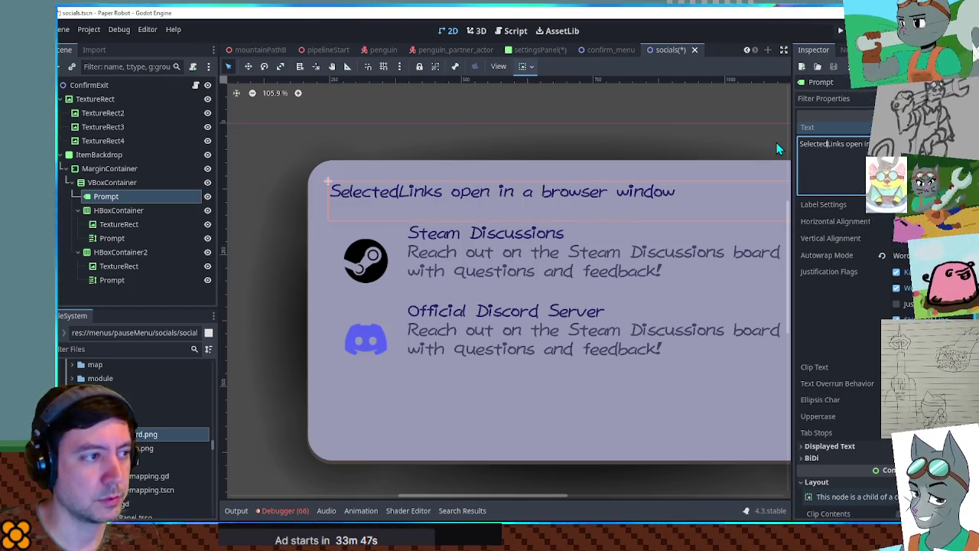
{"action": "key", "text": "Delete"}
{"action": "type", "text": "l"}
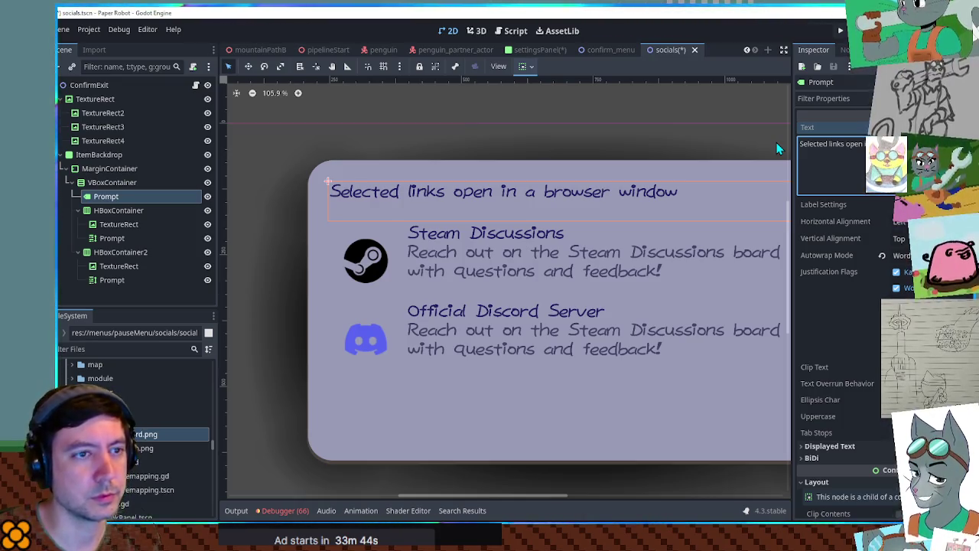
{"action": "scroll", "coordinate": [476, 280], "scroll_direction": "down", "scroll_amount": 3}
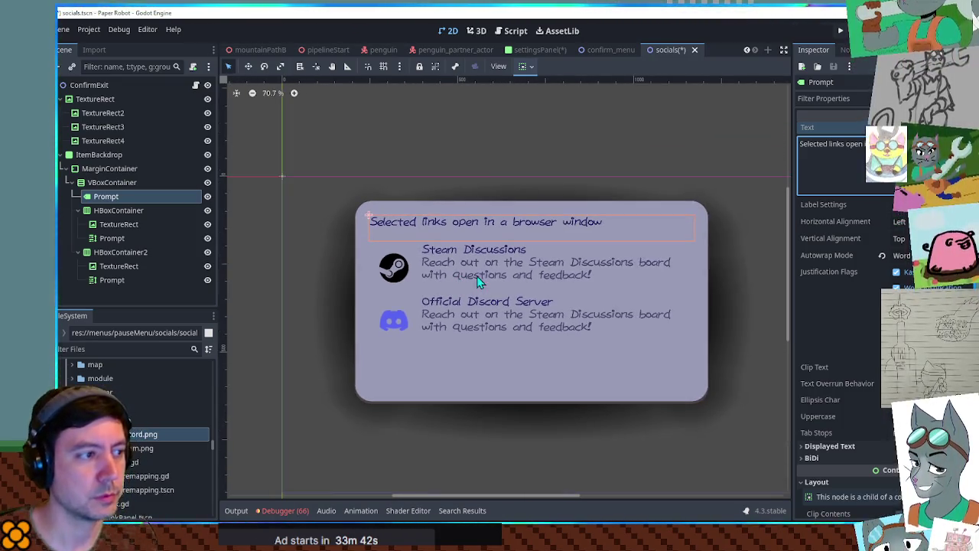
{"action": "scroll", "coordinate": [479, 260], "scroll_direction": "up", "scroll_amount": 1}
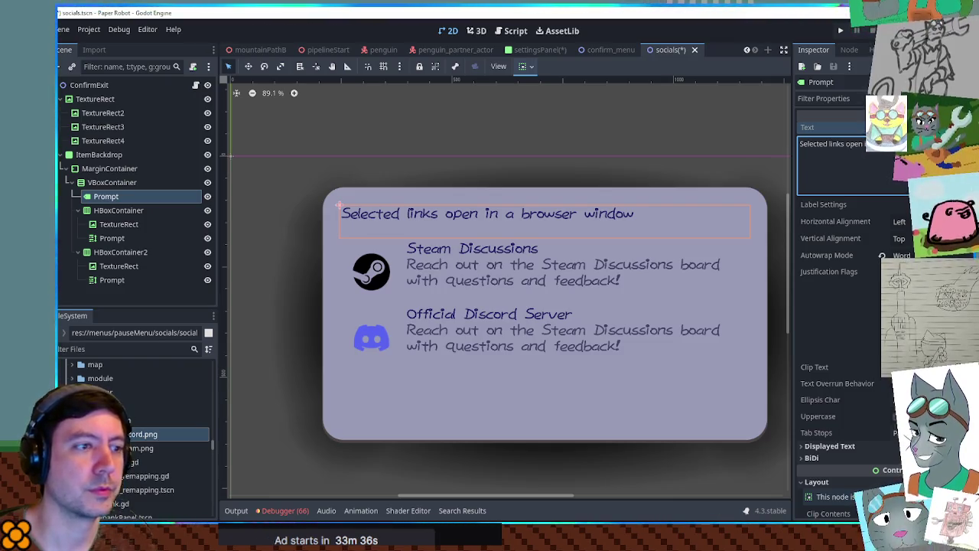
{"action": "key", "text": "BackSpace"}
{"action": "type", "text": "your"}
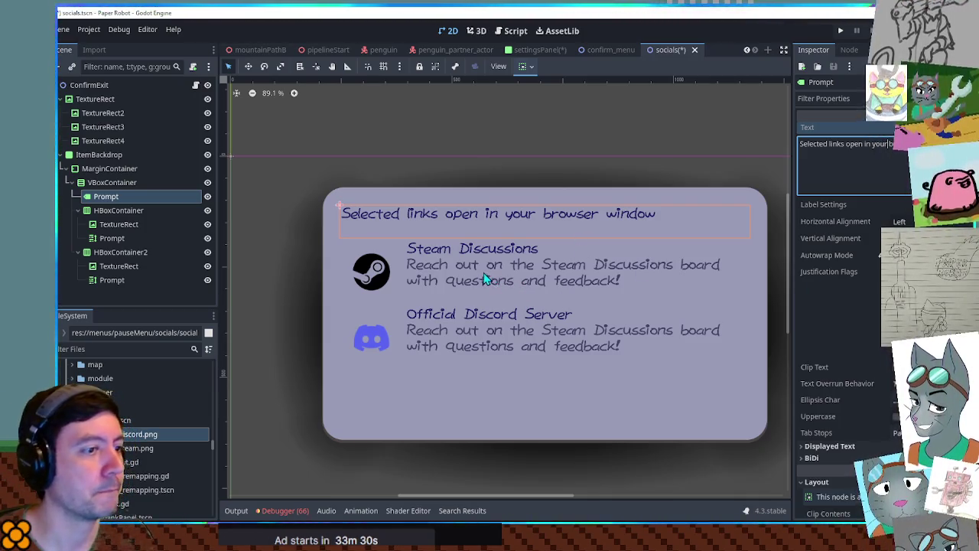
- Replace the Discord entry's copied Steam description with 'Connect with other players to'
{"action": "left_click", "coordinate": [463, 342]}
{"action": "left_click_drag", "start_coordinate": [841, 172], "coordinate": [833, 196]}
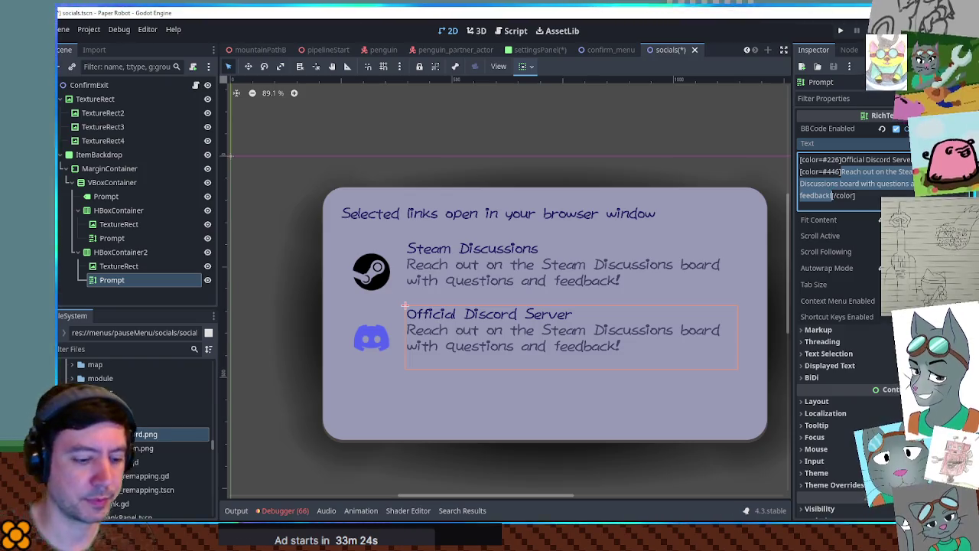
{"action": "type", "text": "Connect with "}
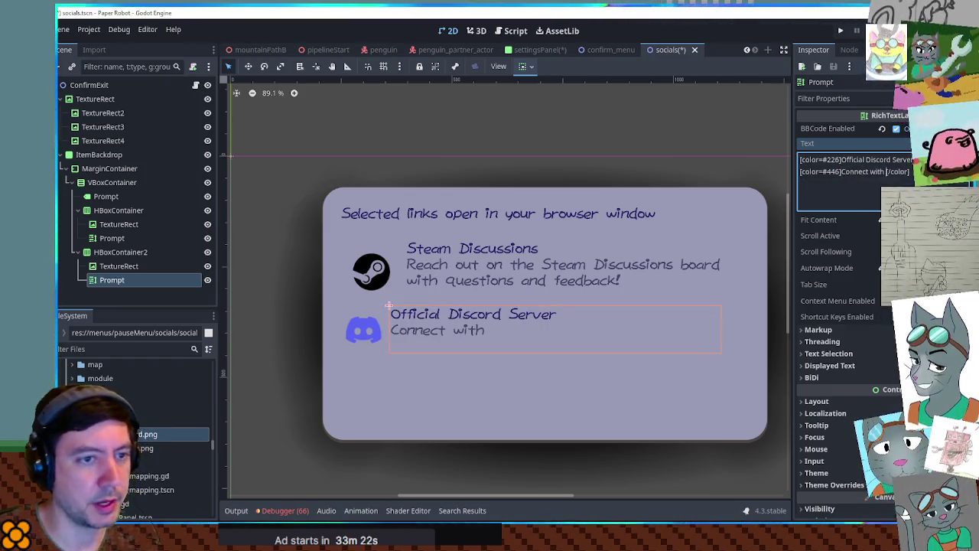
{"action": "type", "text": "other players to"}
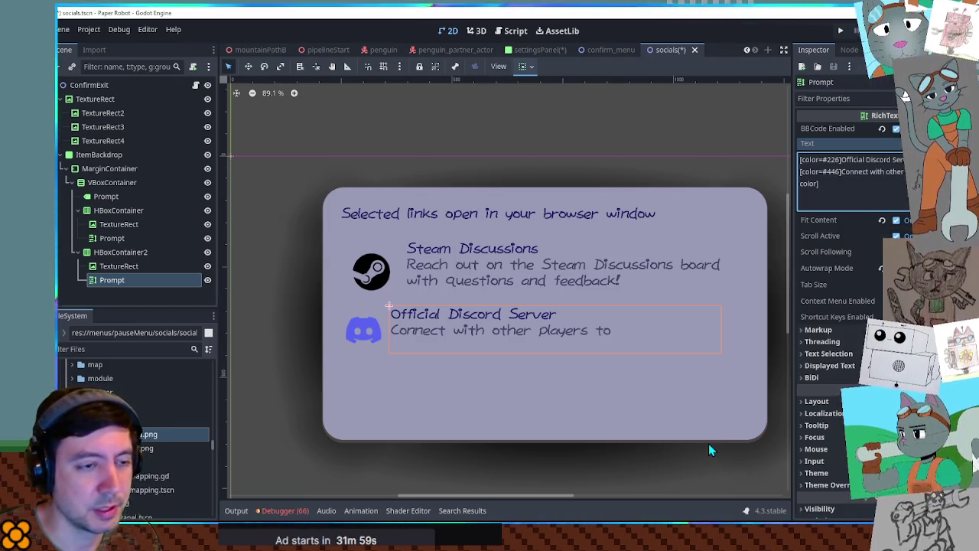
- Continue the Discord description with 'discuss Paper Robot and', dropping the stray 'the'
{"action": "type", "text": "discuss the"}
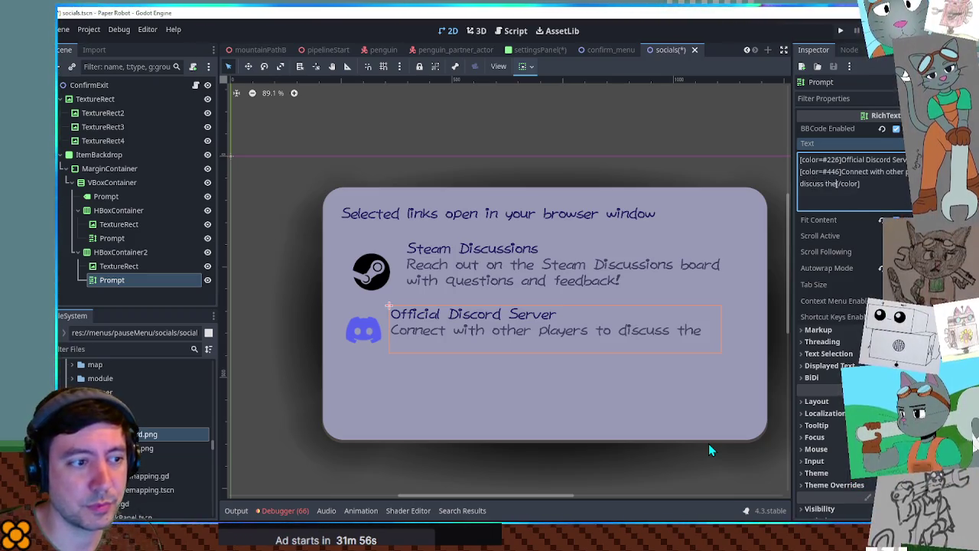
{"action": "key", "text": "BackSpace"}
{"action": "key", "text": "BackSpace"}
{"action": "key", "text": "BackSpace"}
{"action": "type", "text": "Pa"}
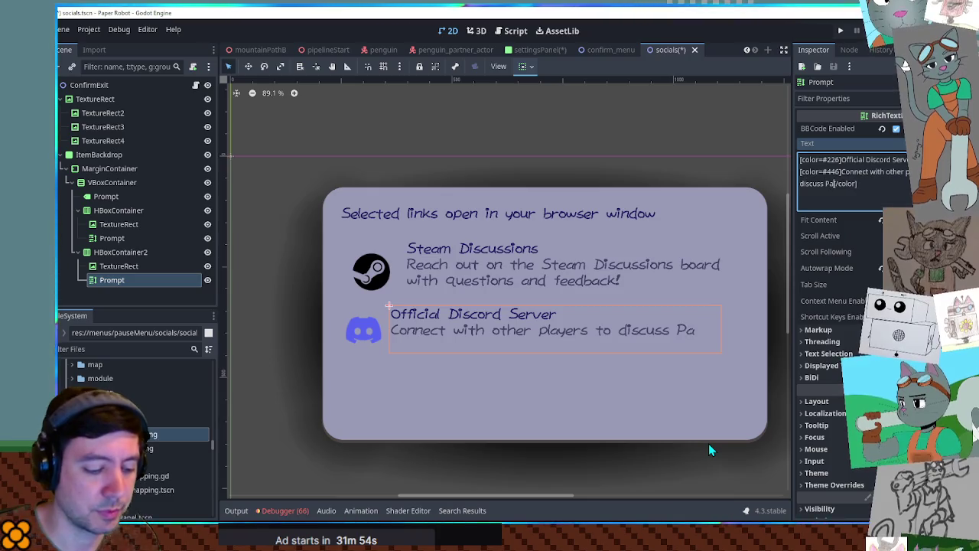
{"action": "type", "text": "per Robot and"}
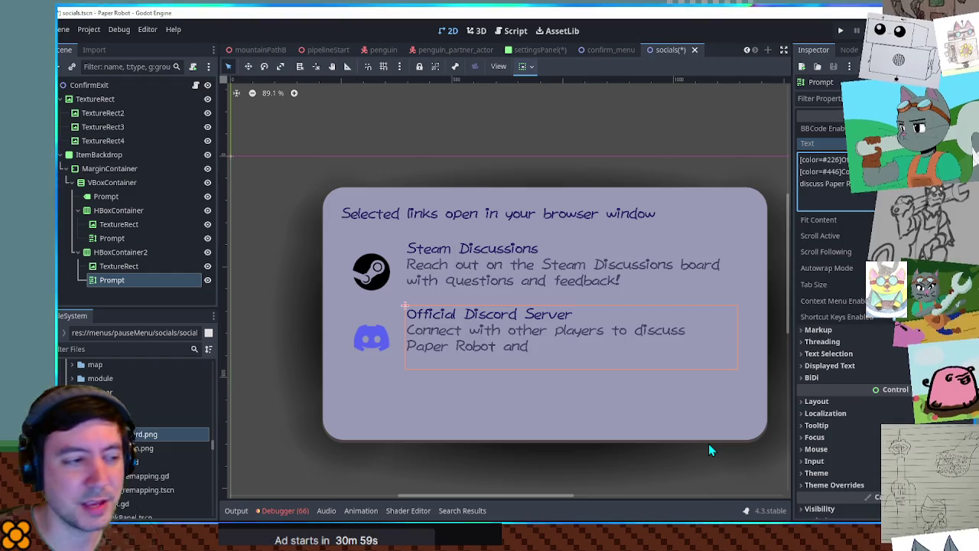
- Replace the Discord description with 'Get sneak peeks of the game's development progress and connect with other fans!'
{"action": "key", "text": "BackSpace"}
{"action": "key", "text": "BackSpace"}
{"action": "key", "text": "BackSpace"}
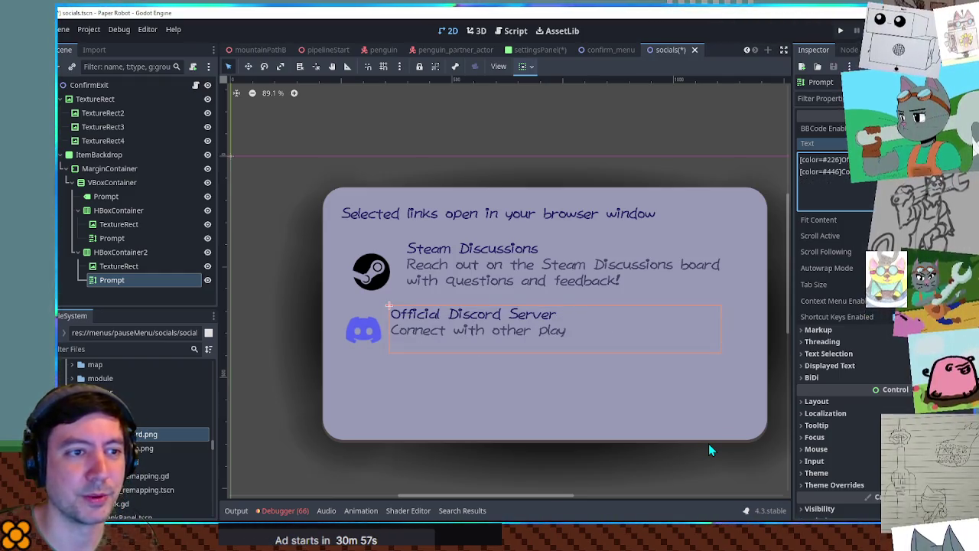
{"action": "key", "text": "BackSpace"}
{"action": "key", "text": "BackSpace"}
{"action": "key", "text": "BackSpace"}
{"action": "type", "text": "Get sneak"}
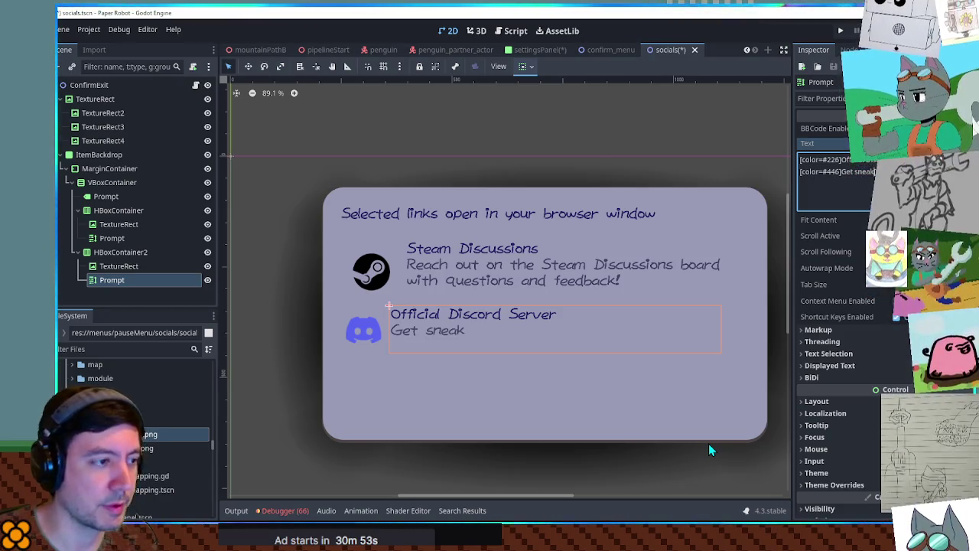
{"action": "type", "text": " peeks"}
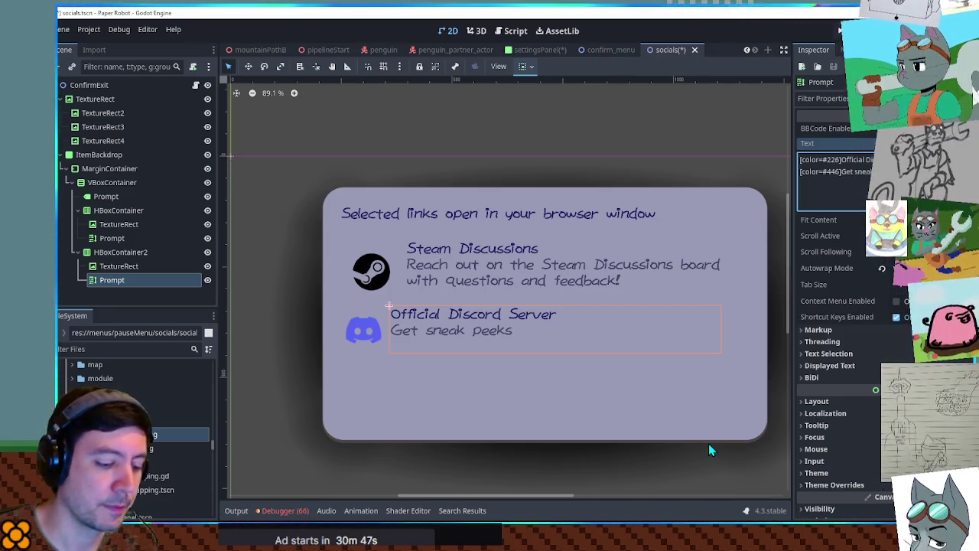
{"action": "type", "text": "of"}
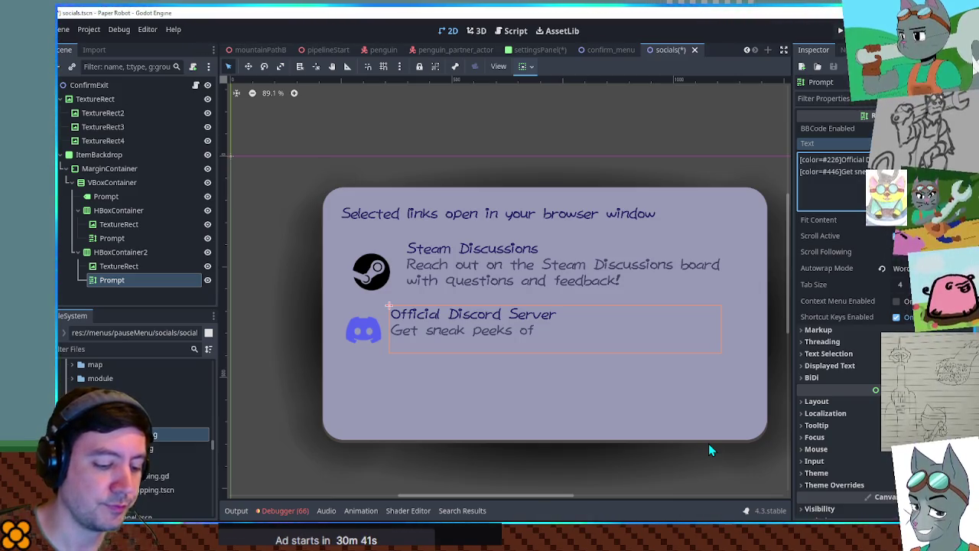
{"action": "type", "text": " the game"}
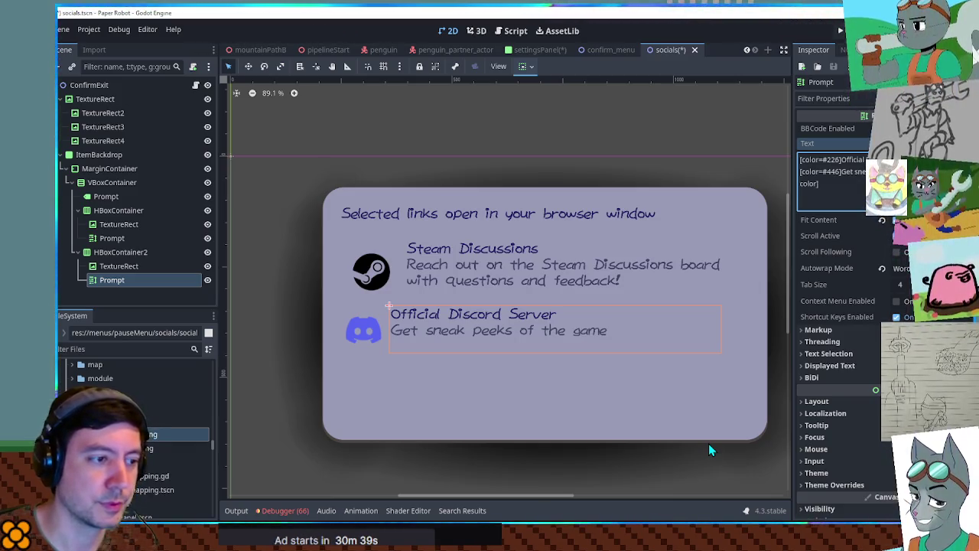
{"action": "type", "text": "'s"}
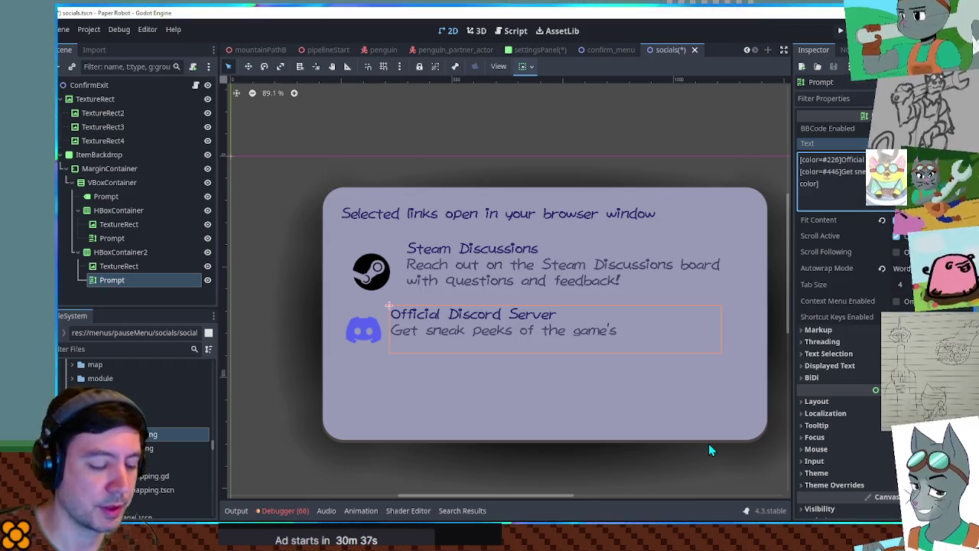
{"action": "type", "text": " development"}
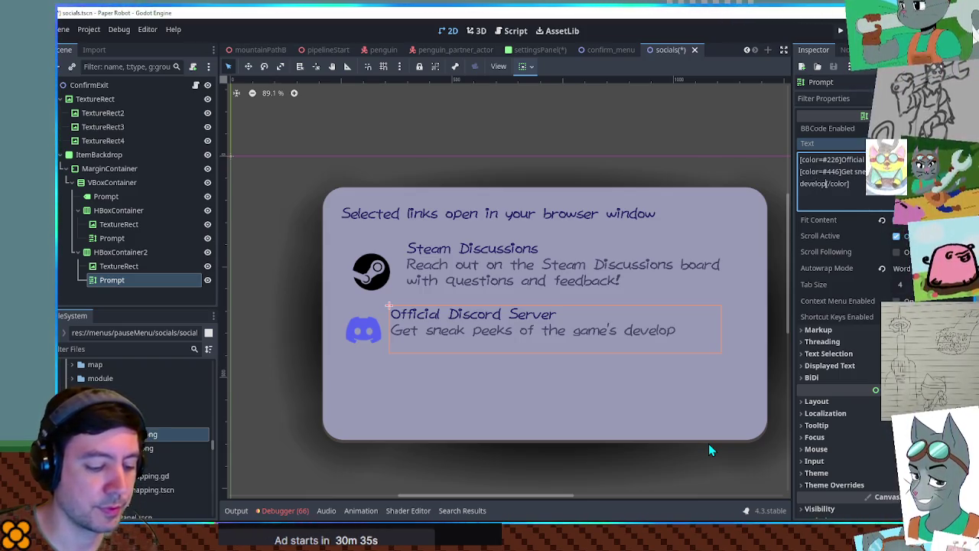
{"action": "type", "text": " progress and"}
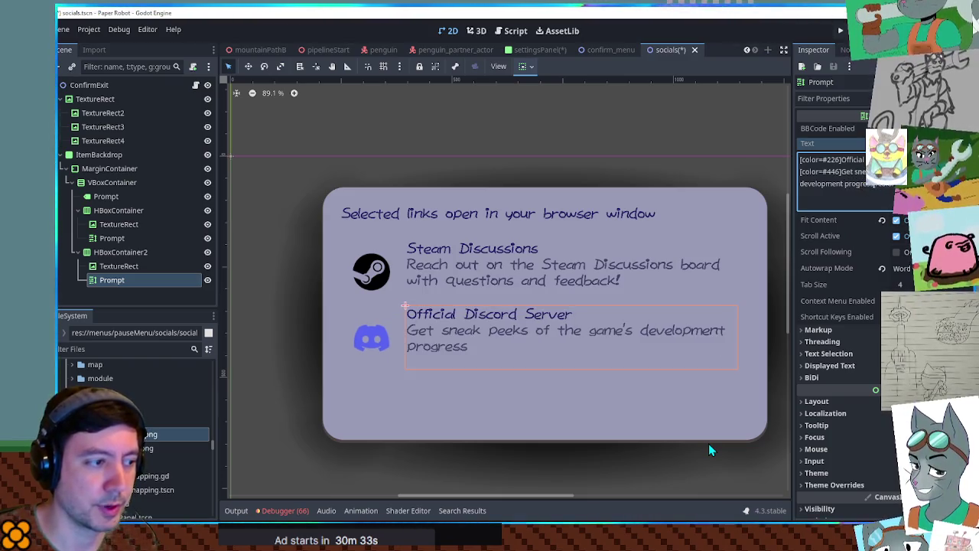
{"action": "type", "text": " connect with"}
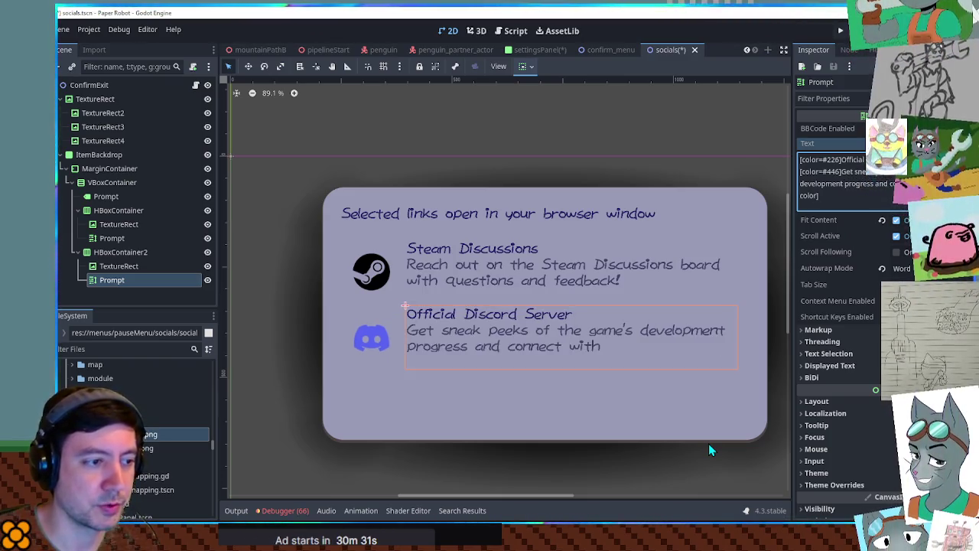
{"action": "type", "text": " other fans!"}
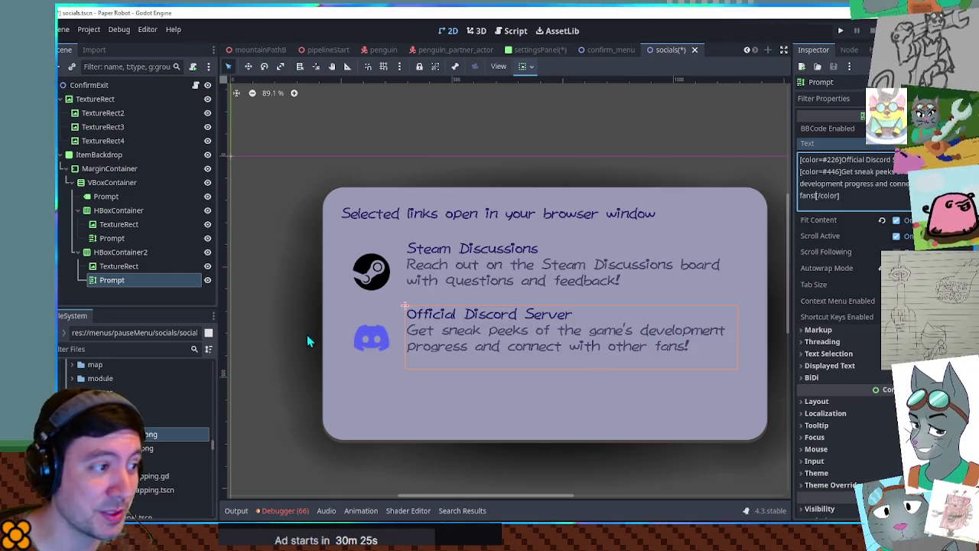
{"action": "left_click", "coordinate": [281, 117]}
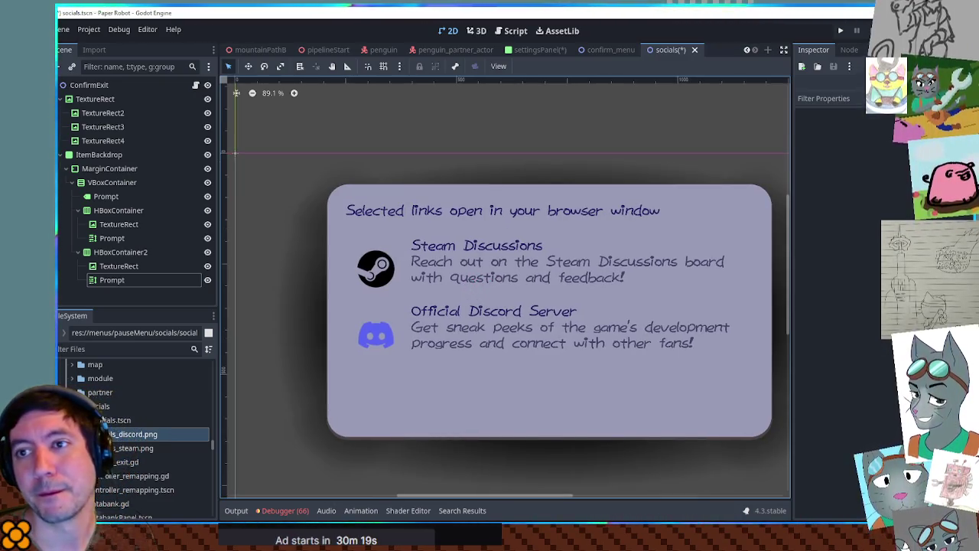
- Review the header label's font colour picker, then deselect the prompt
{"action": "mouse_move", "coordinate": [651, 229]}
{"action": "left_mouse_down"}
{"action": "mouse_move", "coordinate": [594, 205]}
{"action": "mouse_move", "coordinate": [598, 212]}
{"action": "left_mouse_up"}
{"action": "scroll", "coordinate": [585, 233], "scroll_direction": "up", "scroll_amount": 2}
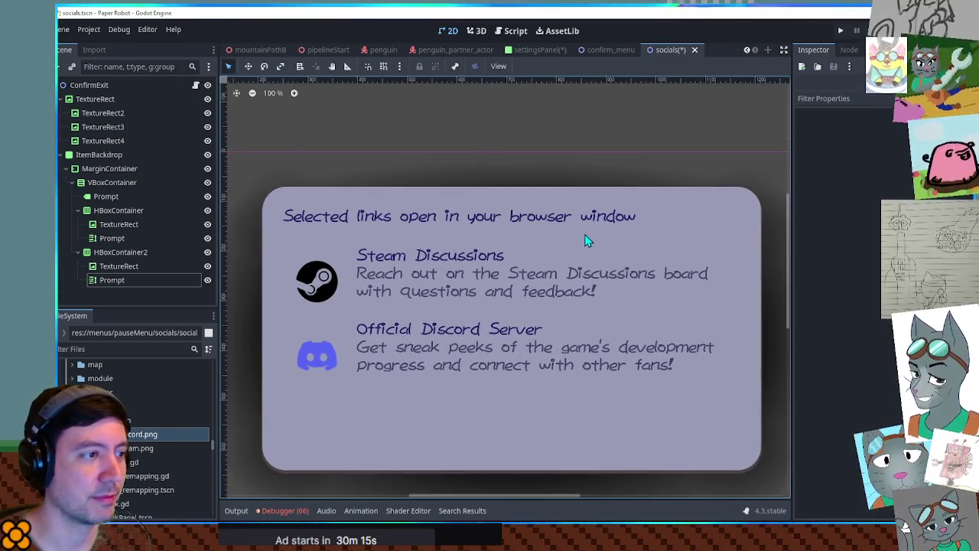
{"action": "scroll", "coordinate": [585, 233], "scroll_direction": "down", "scroll_amount": 1}
{"action": "left_click", "coordinate": [342, 213]}
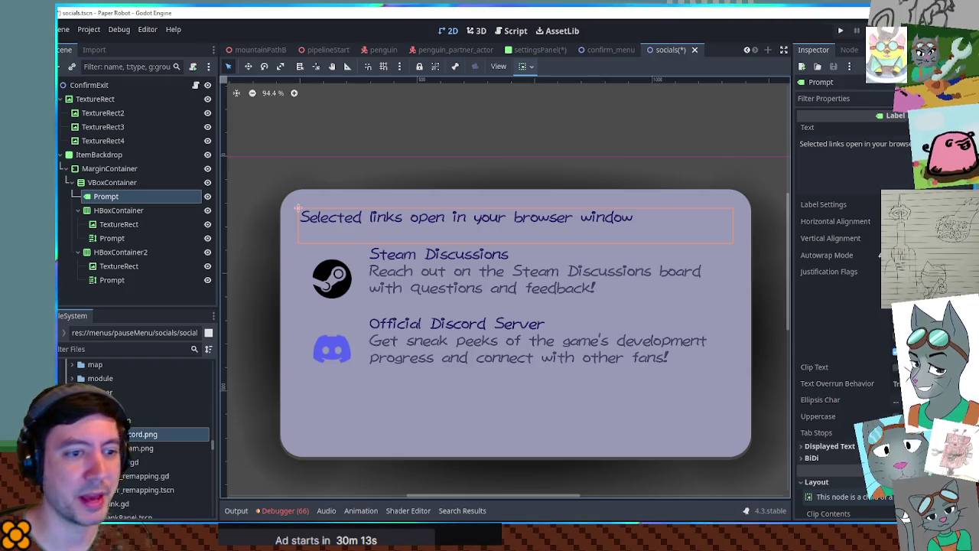
{"action": "left_click", "coordinate": [922, 362]}
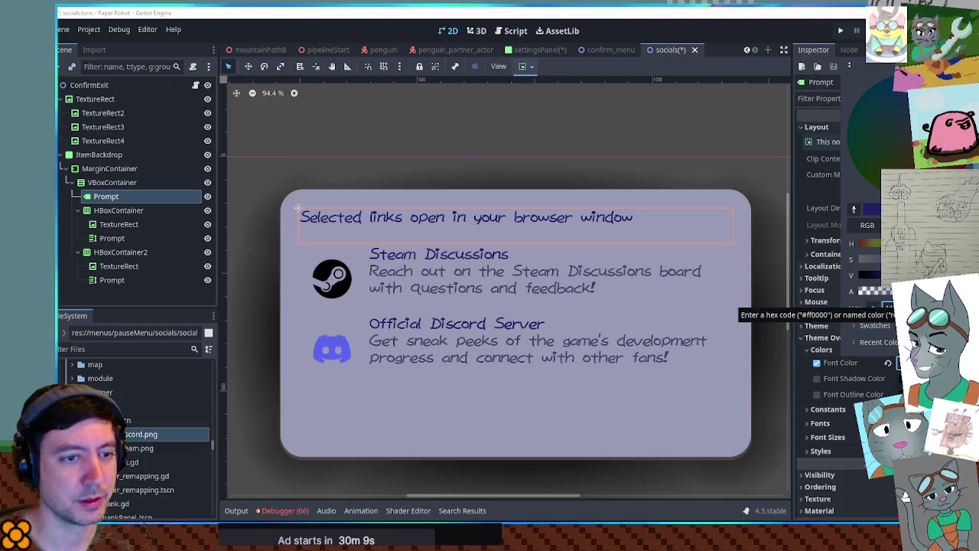
{"action": "left_click", "coordinate": [295, 136]}
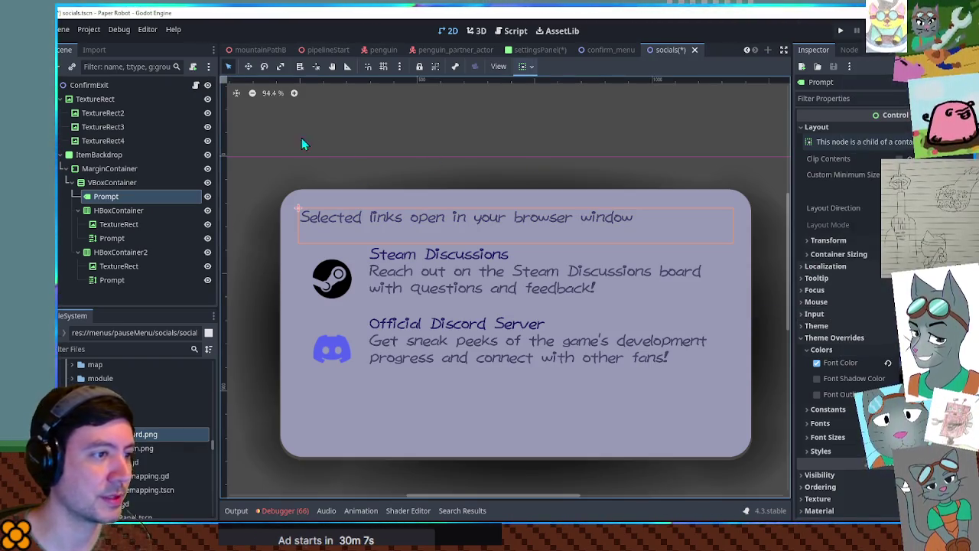
{"action": "left_click", "coordinate": [922, 362]}
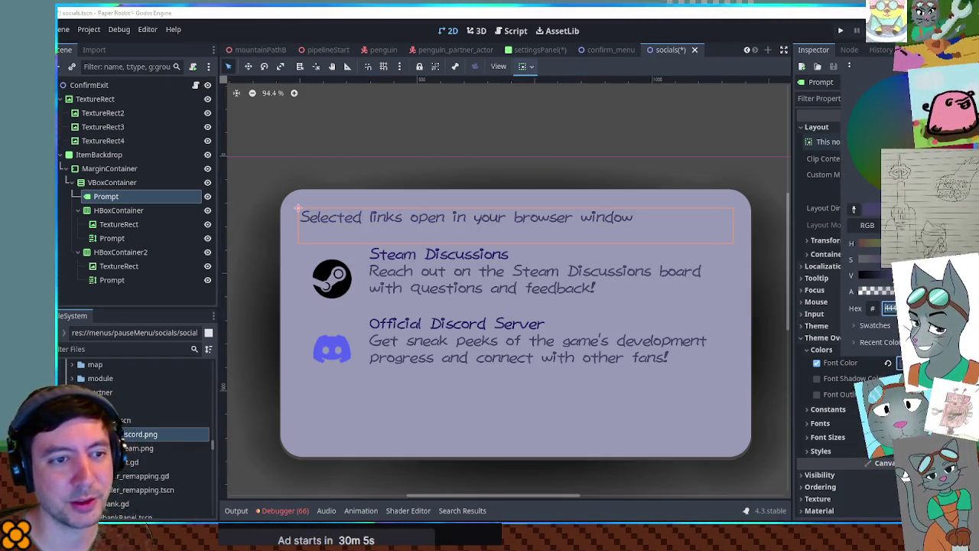
{"action": "left_click", "coordinate": [502, 162]}
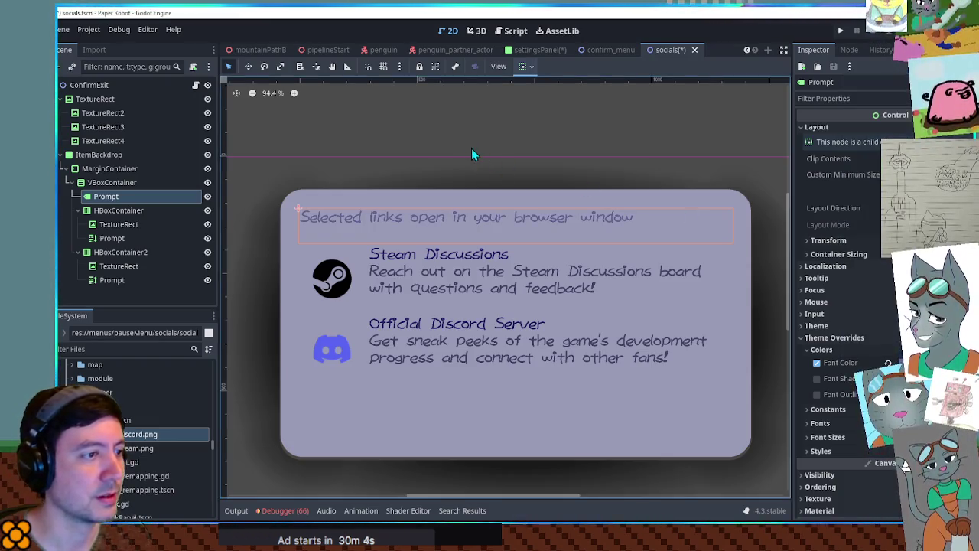
{"action": "left_click", "coordinate": [528, 136]}
- Save the socials scene
{"action": "scroll", "coordinate": [684, 375], "scroll_direction": "down", "scroll_amount": 2}
{"action": "scroll", "coordinate": [731, 370], "scroll_direction": "up", "scroll_amount": 1}
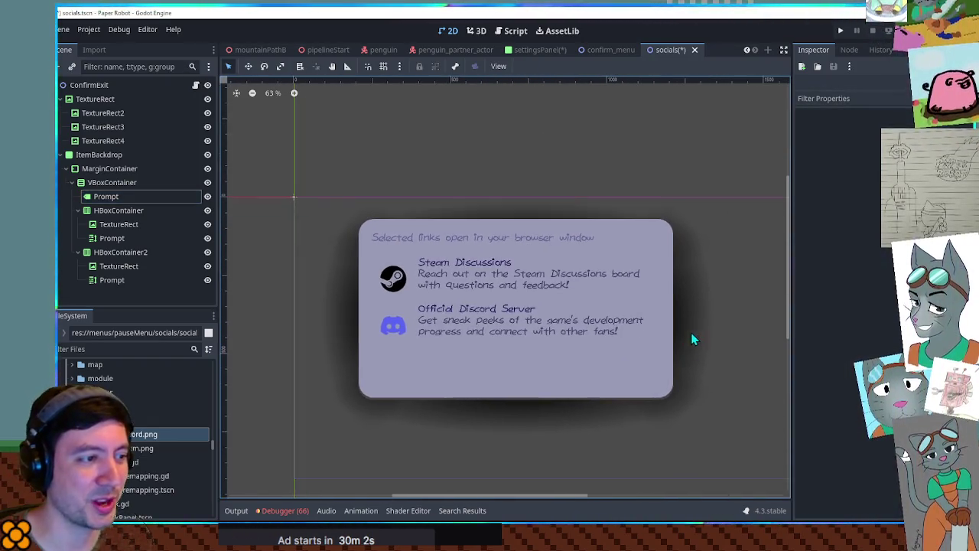
{"action": "scroll", "coordinate": [730, 356], "scroll_direction": "down", "scroll_amount": 1}
{"action": "key", "text": "ctrl+s"}
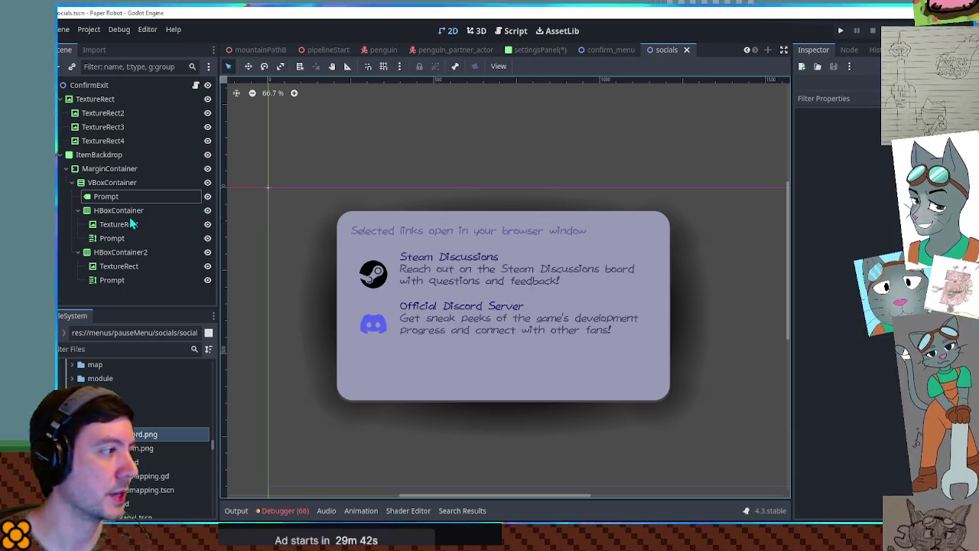
{"action": "left_click", "coordinate": [196, 85]}
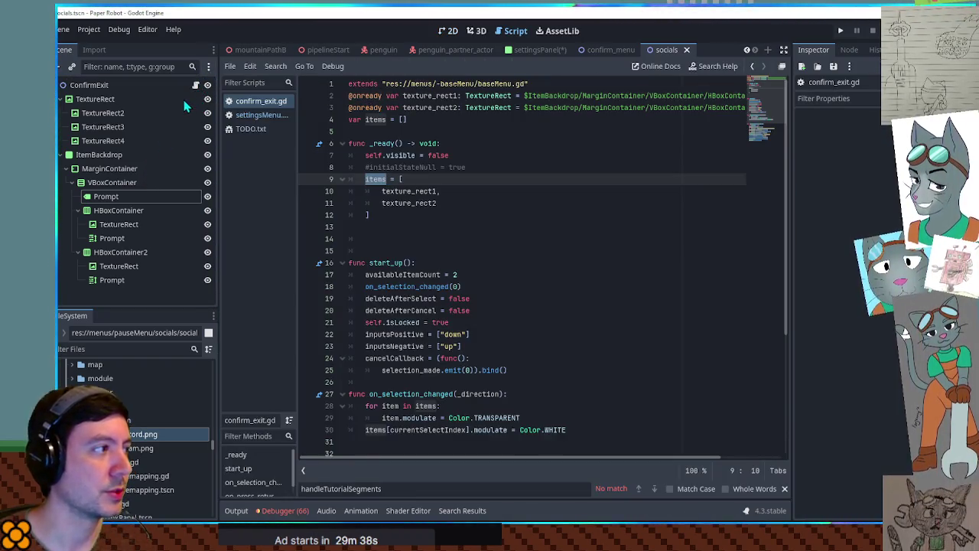
- Rename the ConfirmExit root node to Socials
{"action": "left_click", "coordinate": [107, 86]}
{"action": "double_click", "coordinate": [118, 85]}
{"action": "type", "text": "Socials"}
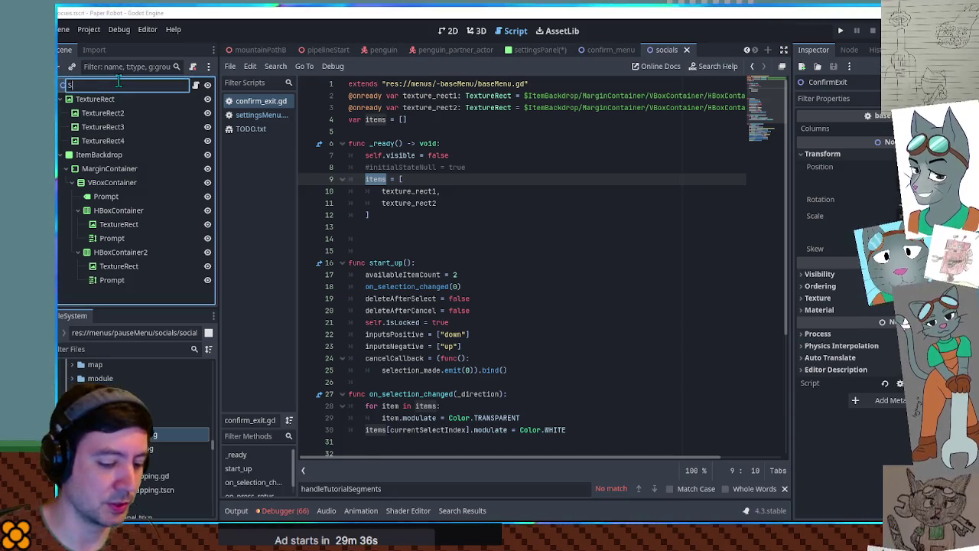
{"action": "key", "text": "Return"}
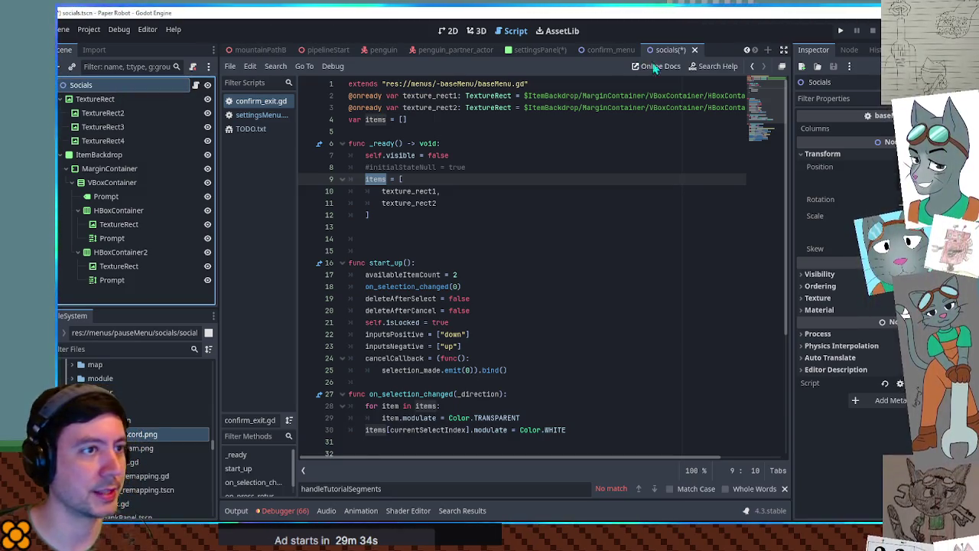
- Swap the root's script for a new socials.gd containing the copied confirm_exit code
{"action": "left_click", "coordinate": [486, 191]}
{"action": "key", "text": "ctrl+a"}
{"action": "key", "text": "ctrl+c"}
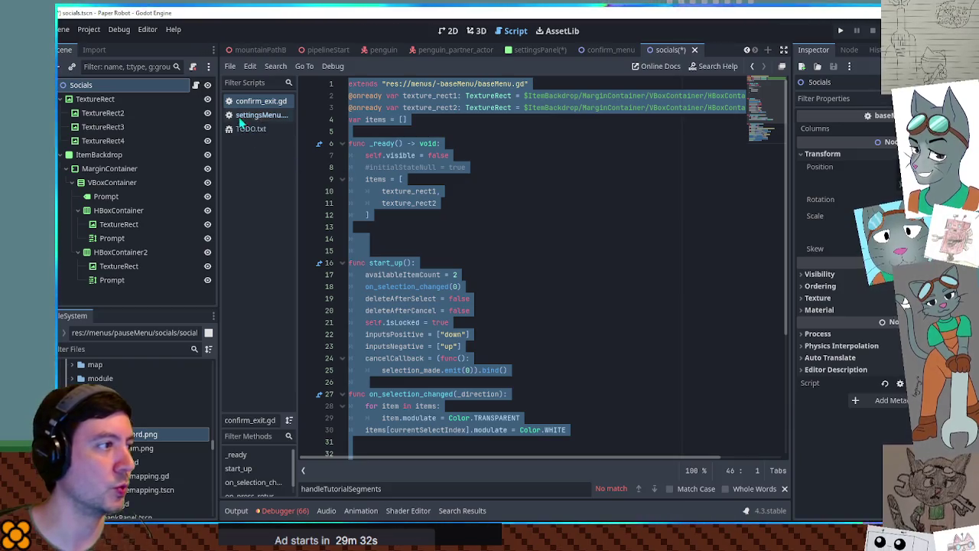
{"action": "key", "text": "ctrl+w"}
{"action": "left_click", "coordinate": [192, 67]}
{"action": "left_click", "coordinate": [192, 67]}
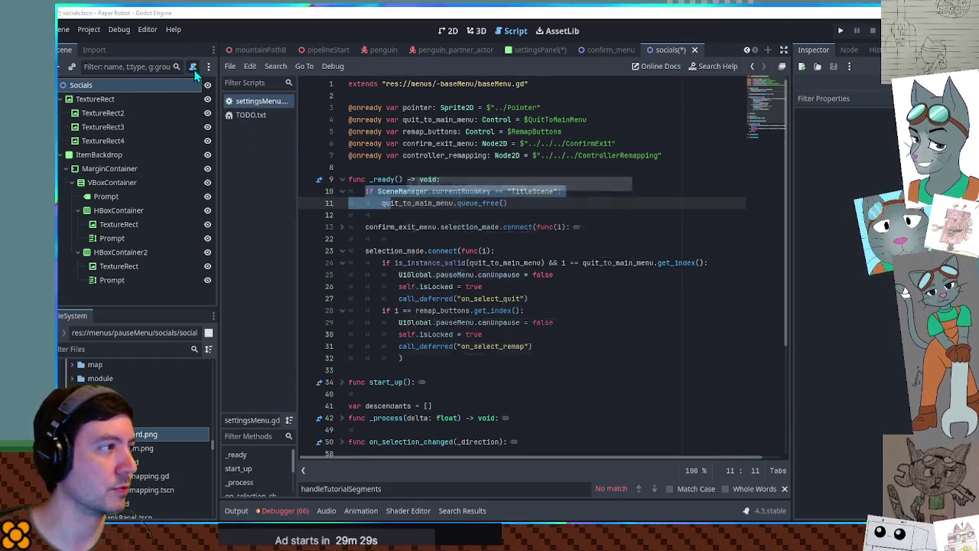
{"action": "left_click", "coordinate": [462, 360]}
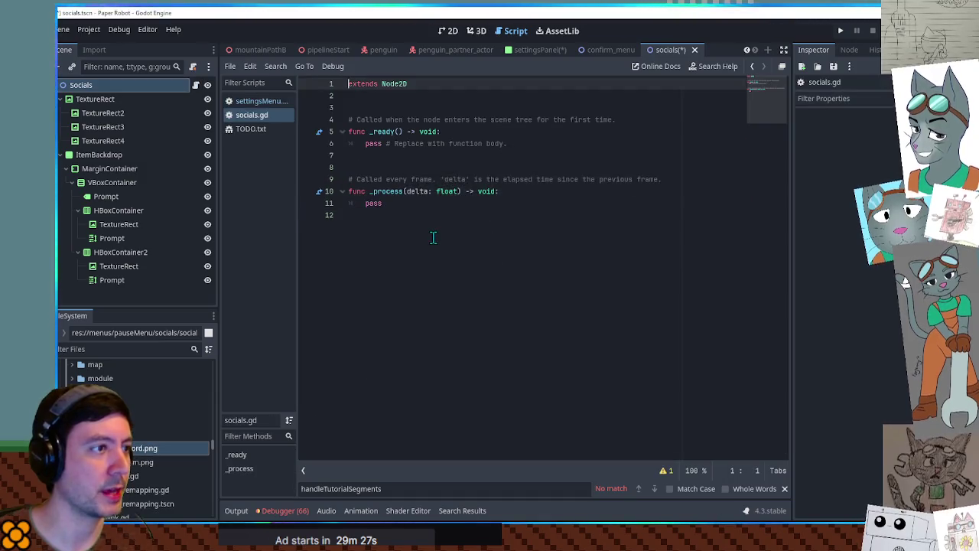
{"action": "key", "text": "ctrl+a"}
{"action": "key", "text": "ctrl+v"}
- Inspect the items variable on line 9 of socials.gd
{"action": "left_click_drag", "start_coordinate": [759, 138], "coordinate": [763, 85]}
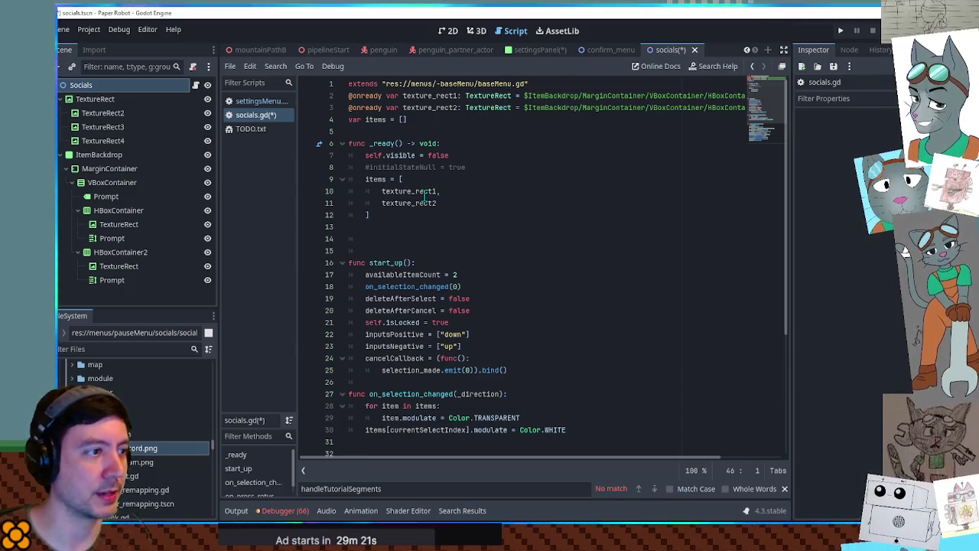
{"action": "mouse_move", "coordinate": [370, 215]}
{"action": "left_mouse_down"}
{"action": "mouse_move", "coordinate": [394, 203]}
{"action": "mouse_move", "coordinate": [404, 180]}
{"action": "mouse_move", "coordinate": [497, 169]}
{"action": "mouse_move", "coordinate": [348, 180]}
{"action": "mouse_move", "coordinate": [367, 182]}
{"action": "left_mouse_up"}
{"action": "double_click", "coordinate": [368, 180]}
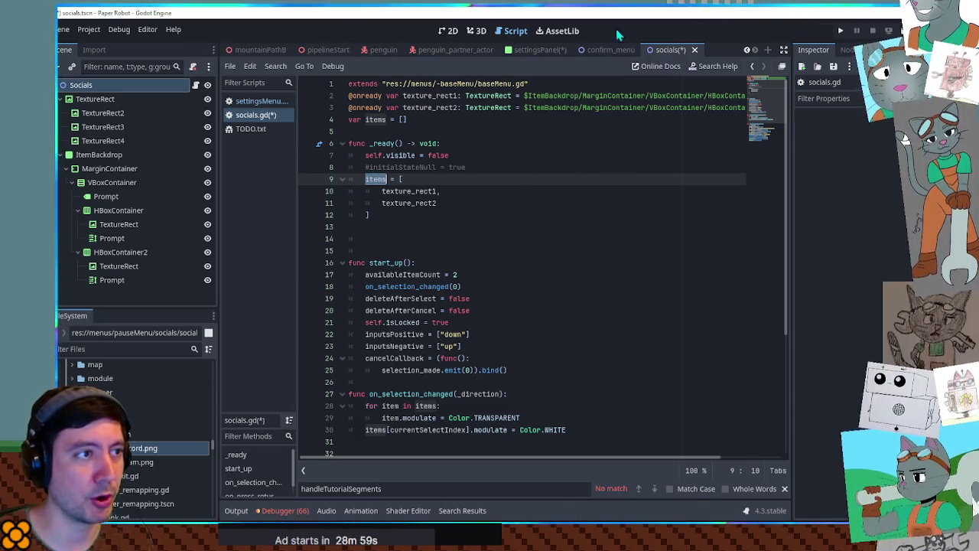
{"action": "left_click", "coordinate": [451, 32]}
- Check the Steam and Discord text blocks, then add a TextureRect2 node under Socials
{"action": "scroll", "coordinate": [458, 280], "scroll_direction": "up", "scroll_amount": 1}
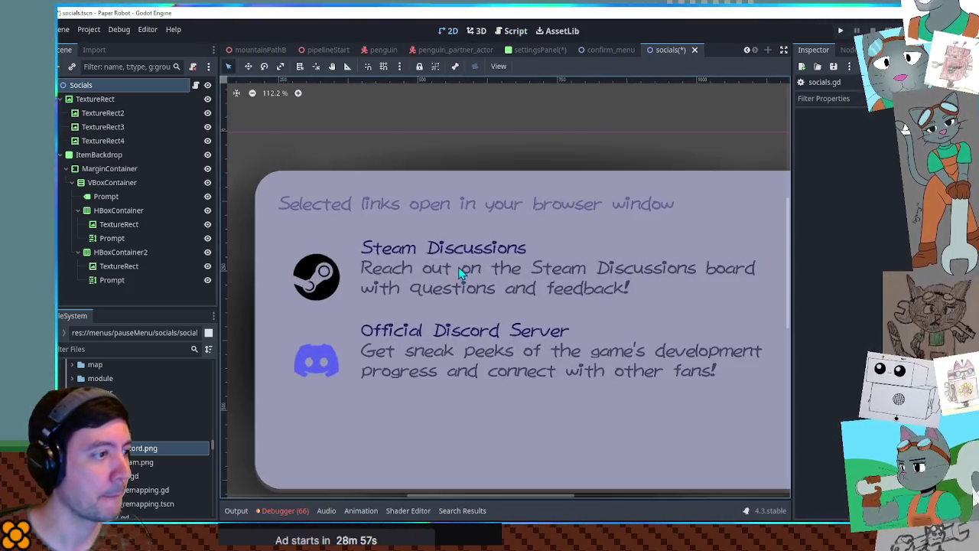
{"action": "left_click", "coordinate": [444, 254]}
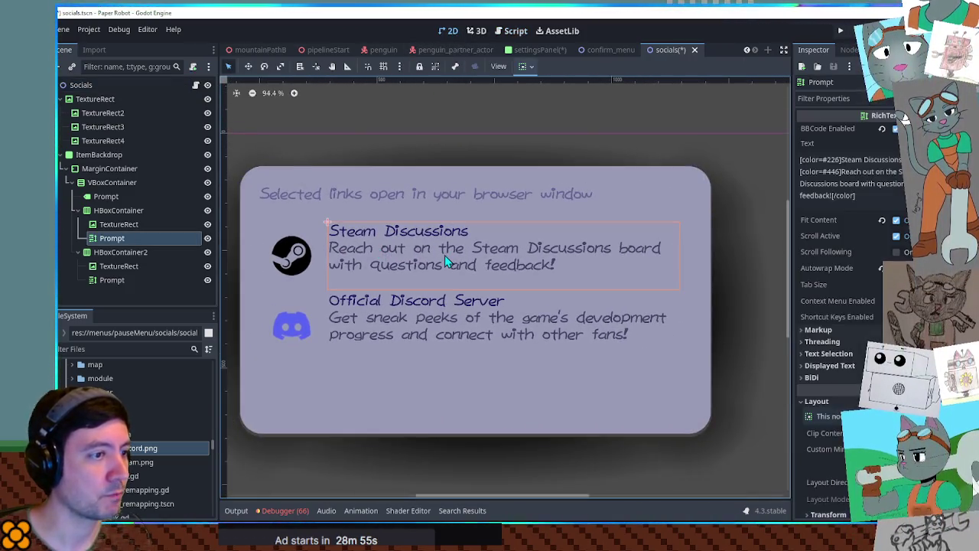
{"action": "left_click", "coordinate": [449, 308]}
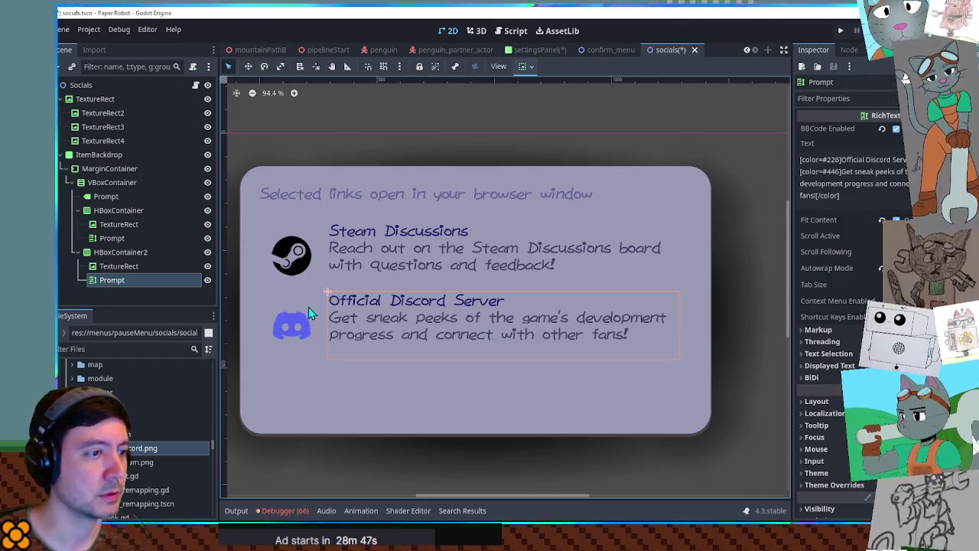
{"action": "left_click_drag", "start_coordinate": [340, 268], "coordinate": [417, 263]}
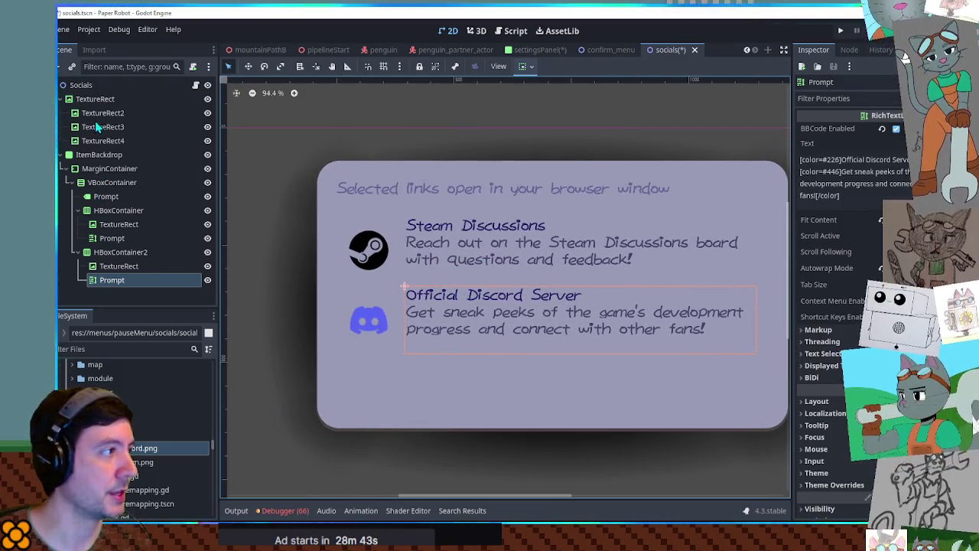
{"action": "left_click", "coordinate": [93, 85]}
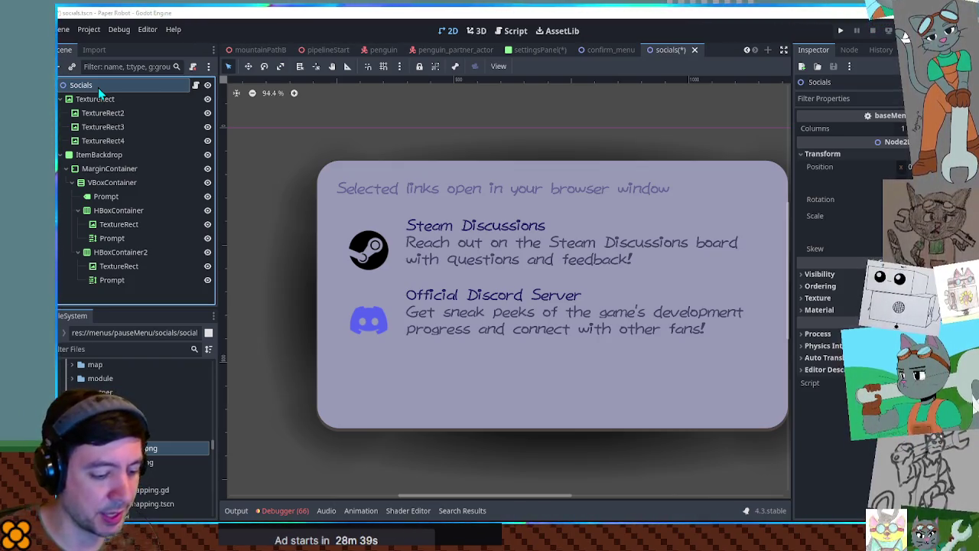
{"action": "key", "text": "ctrl+v"}
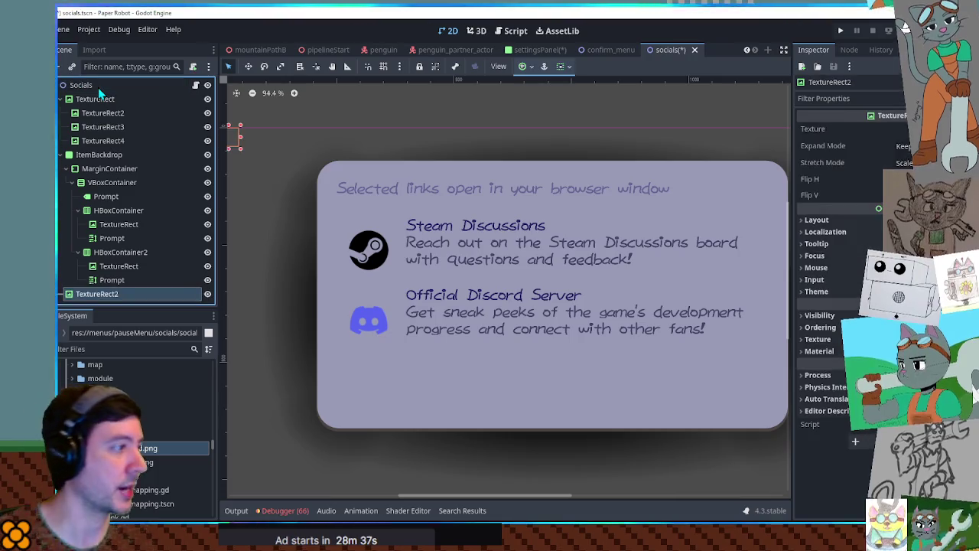
- Move TextureRect2 to the top of the Socials tree and filter project files by icons.png
{"action": "left_click_drag", "start_coordinate": [92, 294], "coordinate": [99, 94]}
{"action": "left_click", "coordinate": [108, 348]}
{"action": "type", "text": "icons.png"}
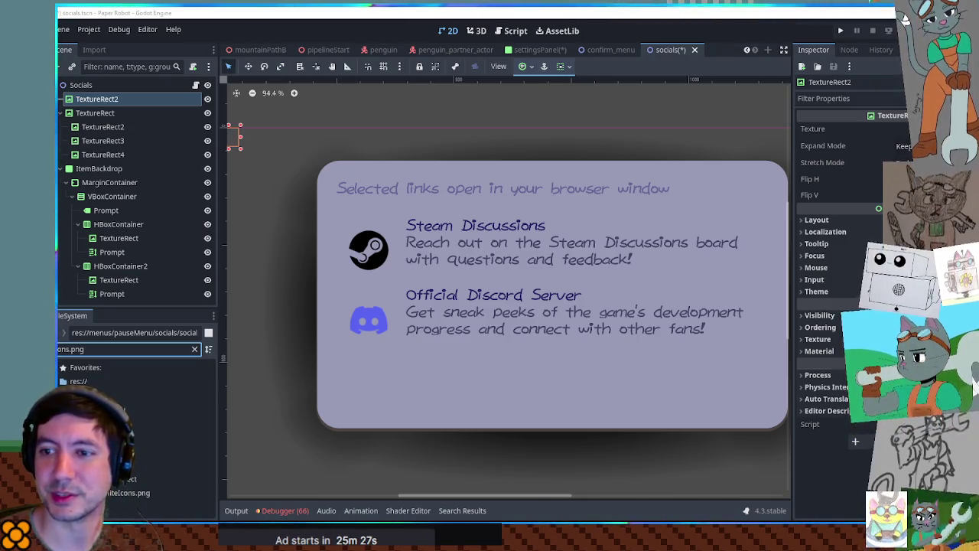
- Return to the socials.gd script, with its texture_rect1 and texture_rect2 items, in the Script workspace
{"action": "scroll", "coordinate": [646, 289], "scroll_direction": "down", "scroll_amount": 3}
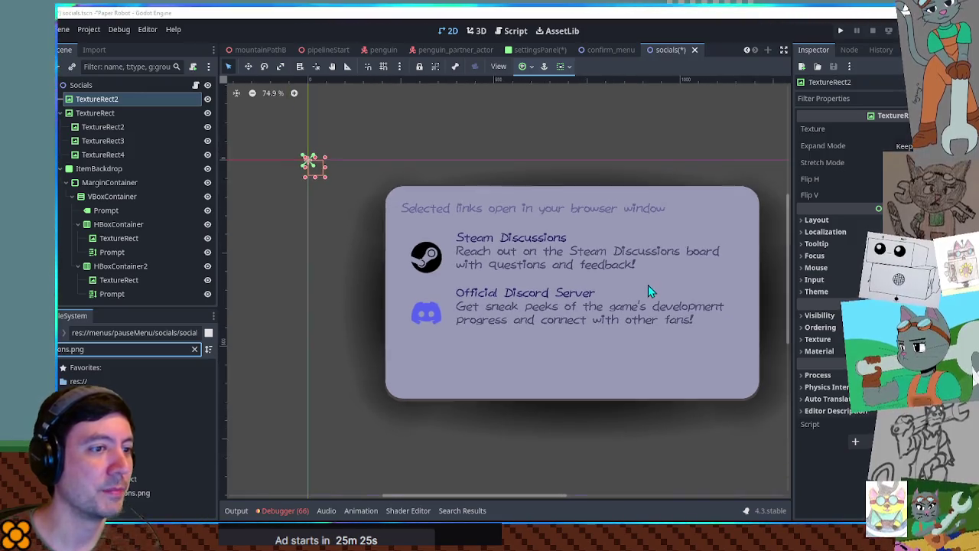
{"action": "scroll", "coordinate": [637, 288], "scroll_direction": "right", "scroll_amount": 2}
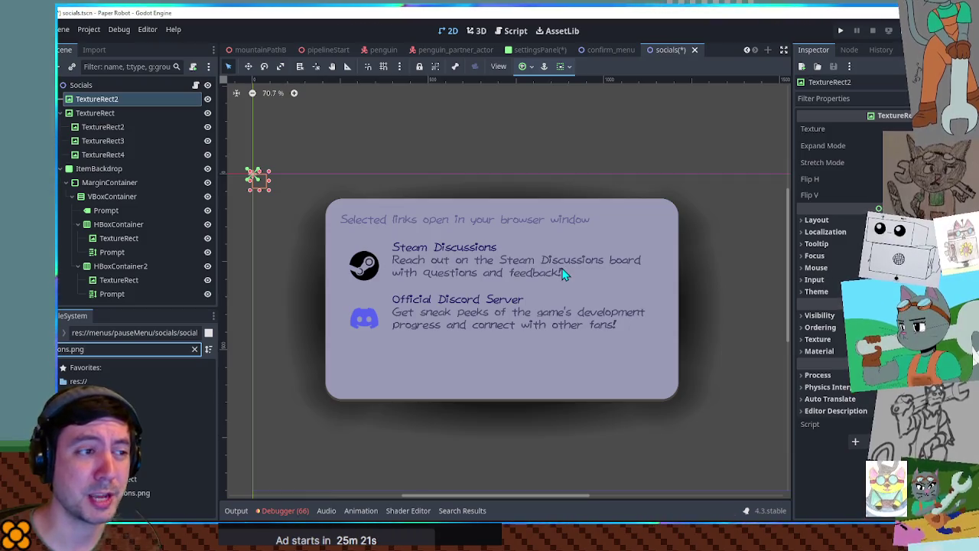
{"action": "left_click", "coordinate": [511, 31]}
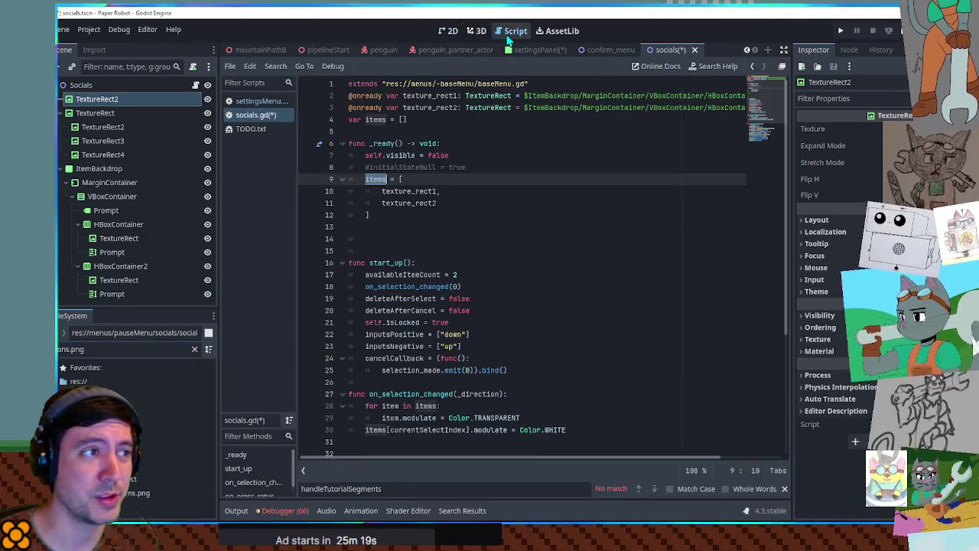